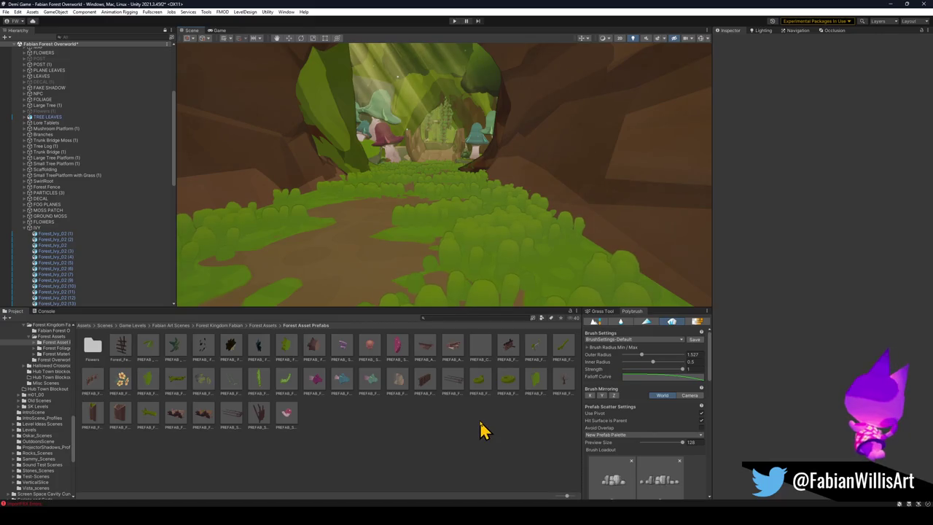
Step: Place two prefabs, including a signpost, in the Unity scene, then minimize Unity to reach Blender
mouse_move(122, 420)
left_mouse_down()
mouse_move(440, 193)
mouse_move(436, 184)
mouse_move(261, 187)
mouse_move(313, 277)
mouse_move(392, 261)
left_mouse_up()
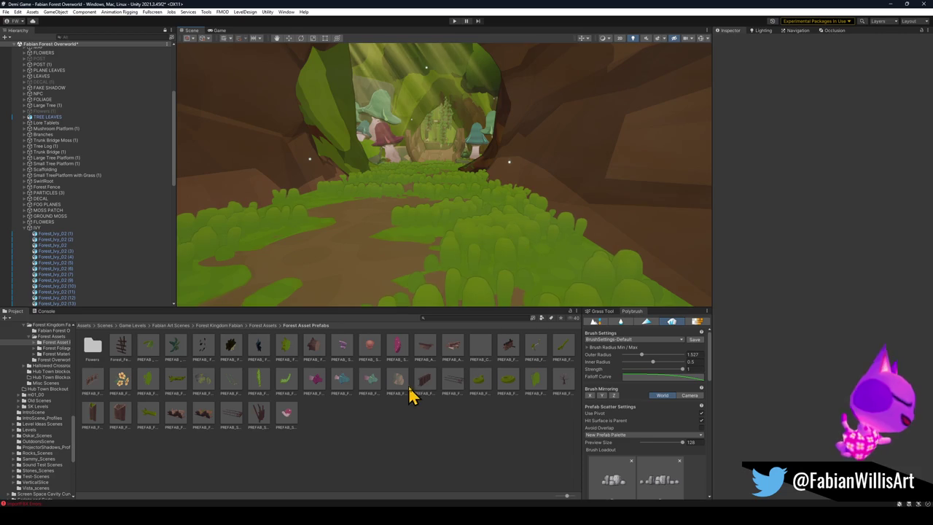
mouse_move(427, 356)
left_mouse_down()
mouse_move(413, 236)
mouse_move(404, 245)
mouse_move(706, 4)
left_mouse_up()
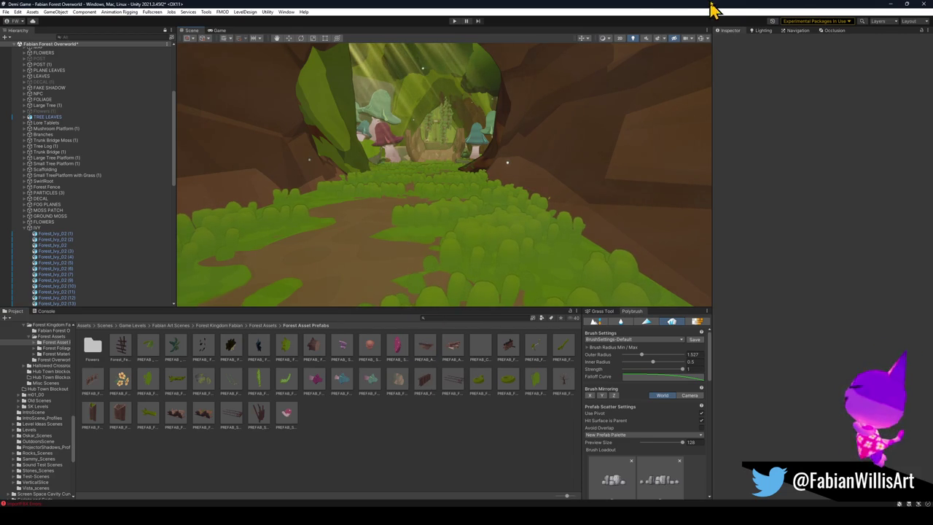
left_click(888, 4)
mouse_move(541, 282)
left_mouse_down()
mouse_move(556, 262)
mouse_move(537, 267)
mouse_move(555, 296)
left_mouse_up()
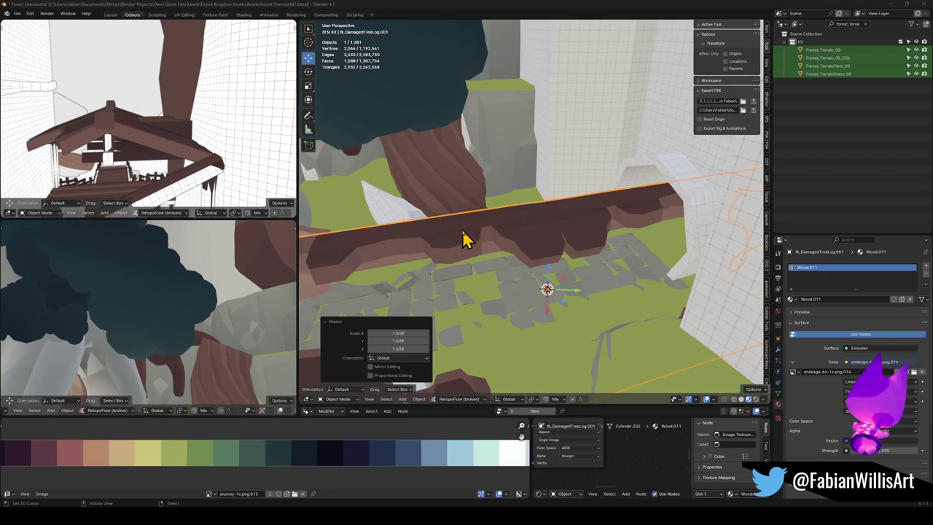
Step: Rename the stone floor object to Path
left_click(529, 314)
key("F2")
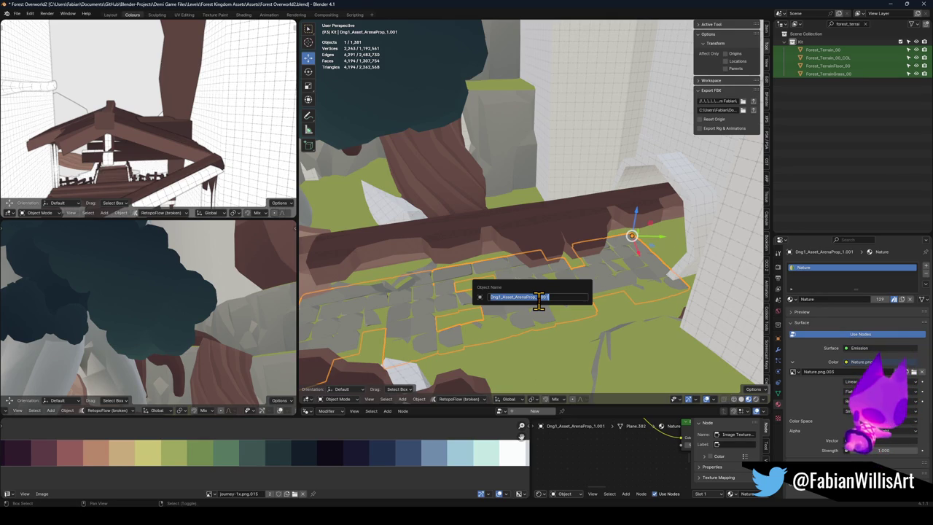
type("h")
key("Return")
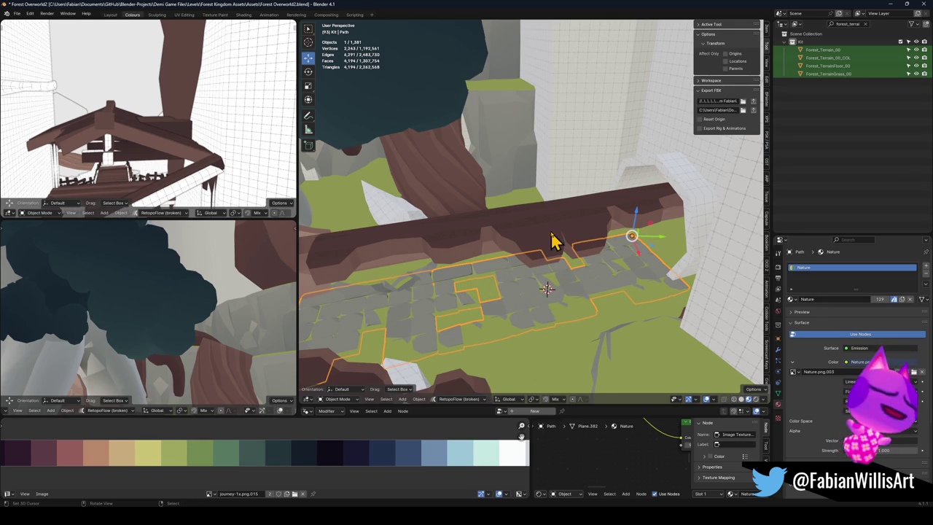
Step: Raise the damaged tree log vertically above the stone path
left_click(554, 240)
key("g")
key("z")
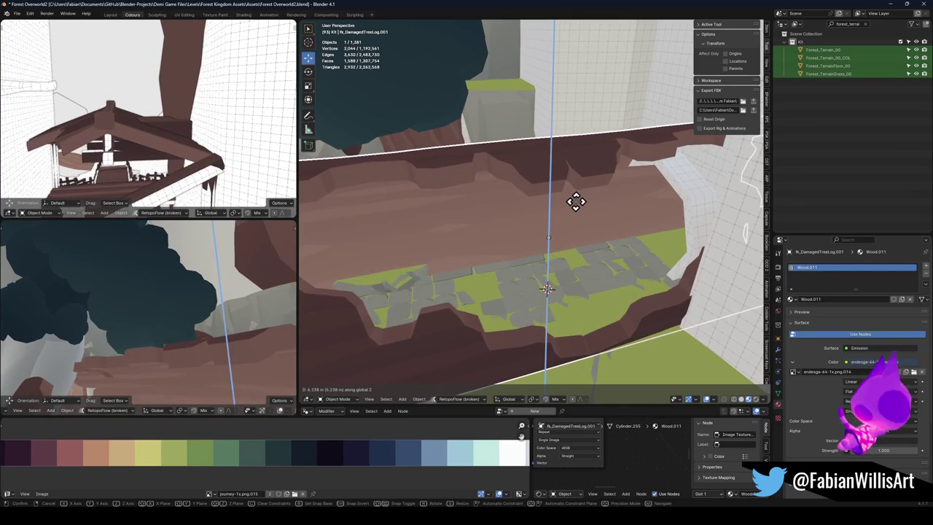
left_click(576, 201)
Step: Reposition the raised log horizontally over the path, then deselect everything
key("g")
key("shift+z")
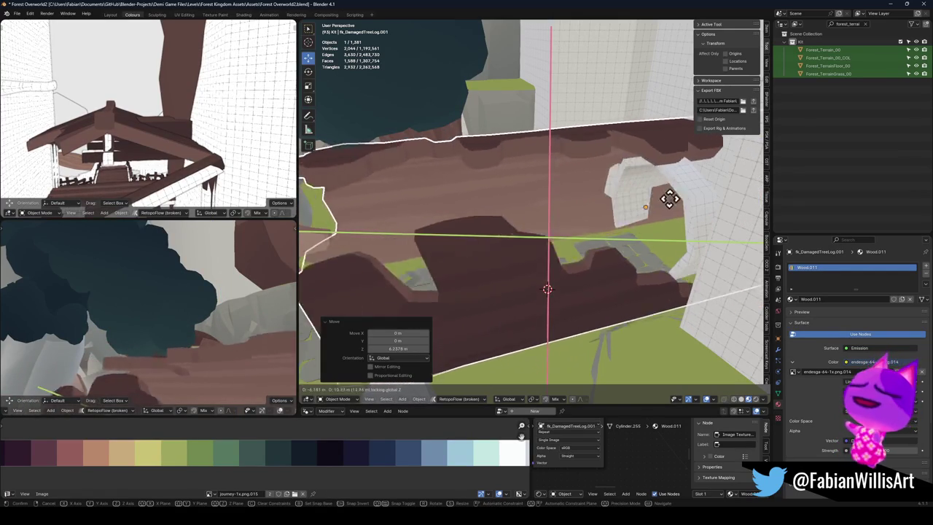
left_click(734, 188)
mouse_move(530, 218)
left_mouse_down()
mouse_move(516, 219)
mouse_move(561, 213)
left_mouse_up()
left_click(546, 228)
key("g")
key("shift+z")
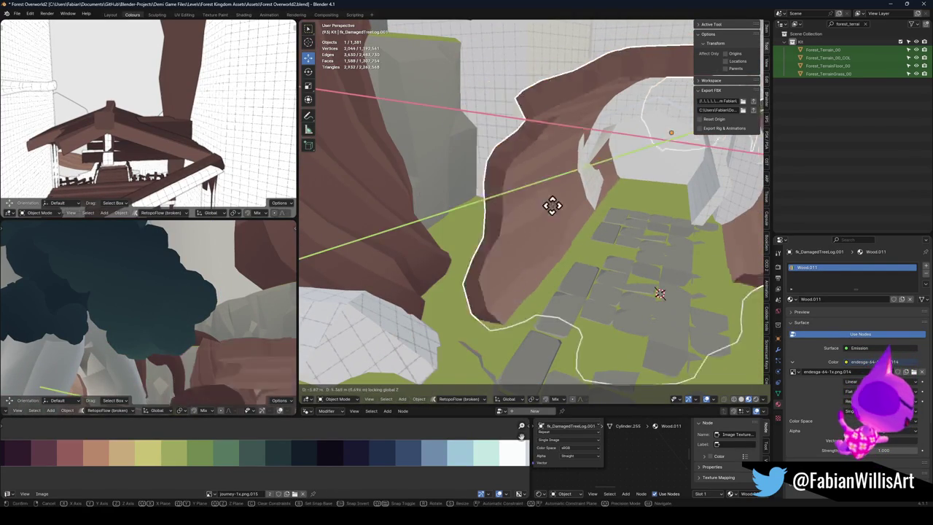
key("Escape")
key("alt+a")
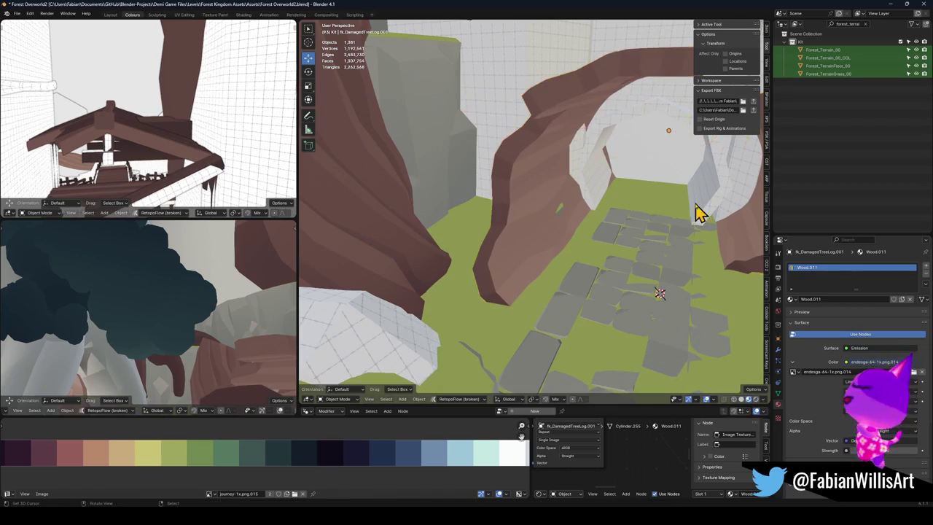
Step: Fly and walk through the scene at eye level to inspect the log arch
left_click_drag(736, 244, 615, 204)
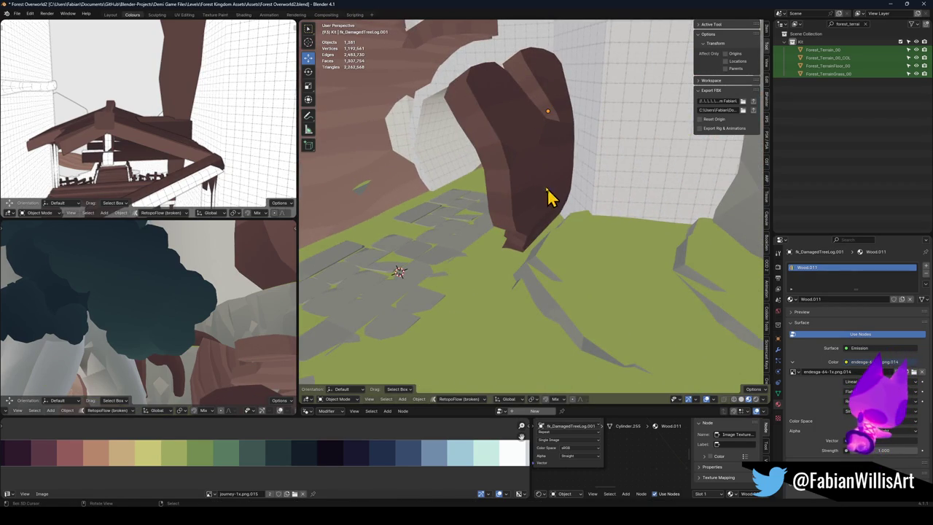
key("shift+grave")
scroll(562, 208, "up", 3)
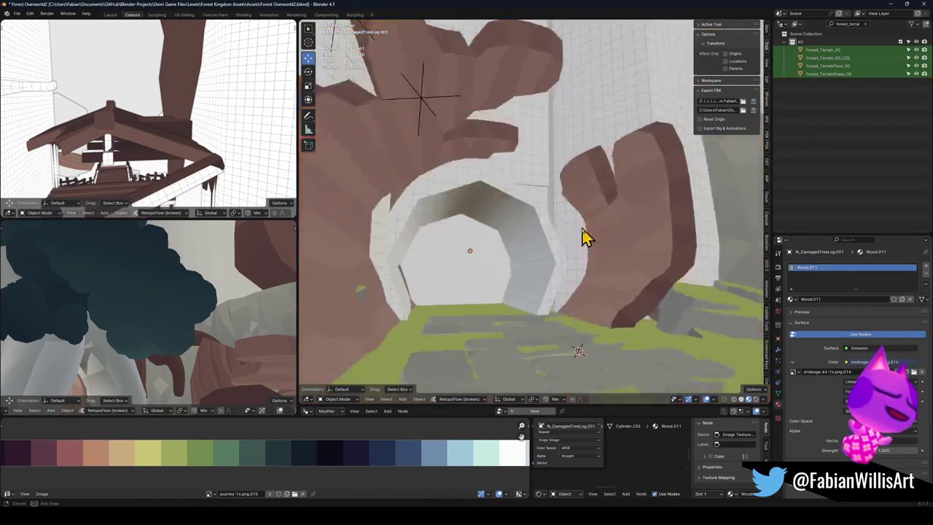
left_click(576, 235)
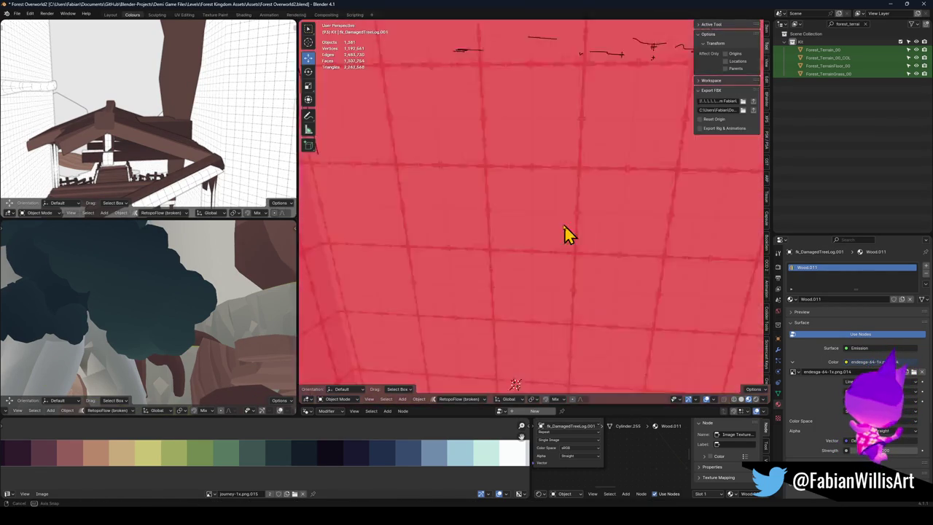
key("shift+grave")
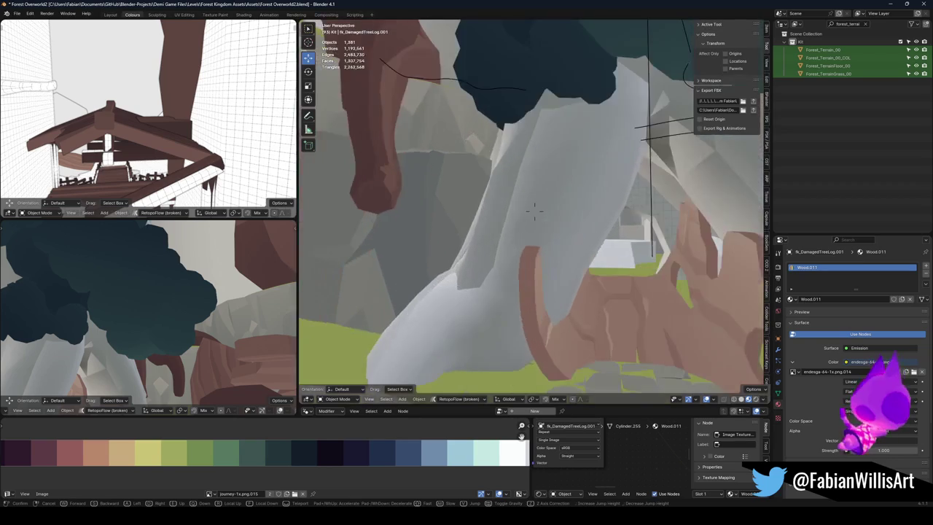
key("w")
key("w")
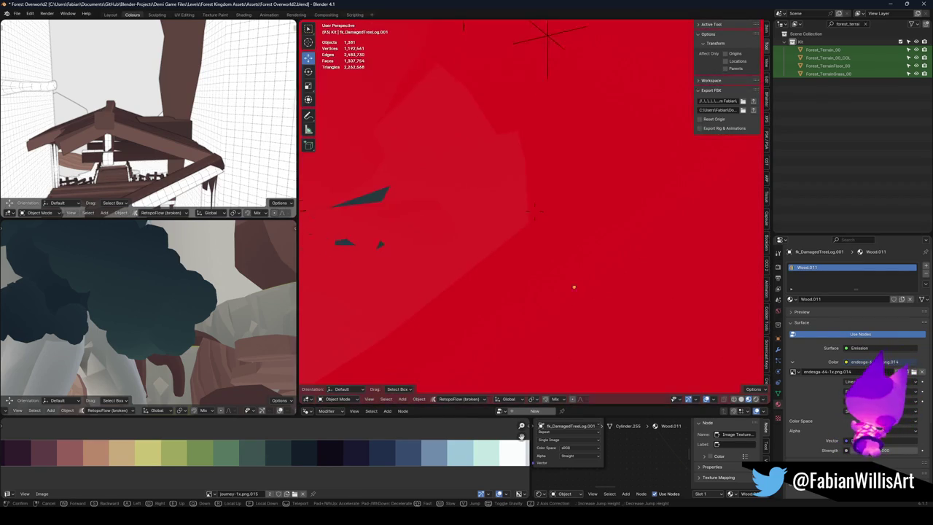
key("s")
key("w")
left_click(535, 211)
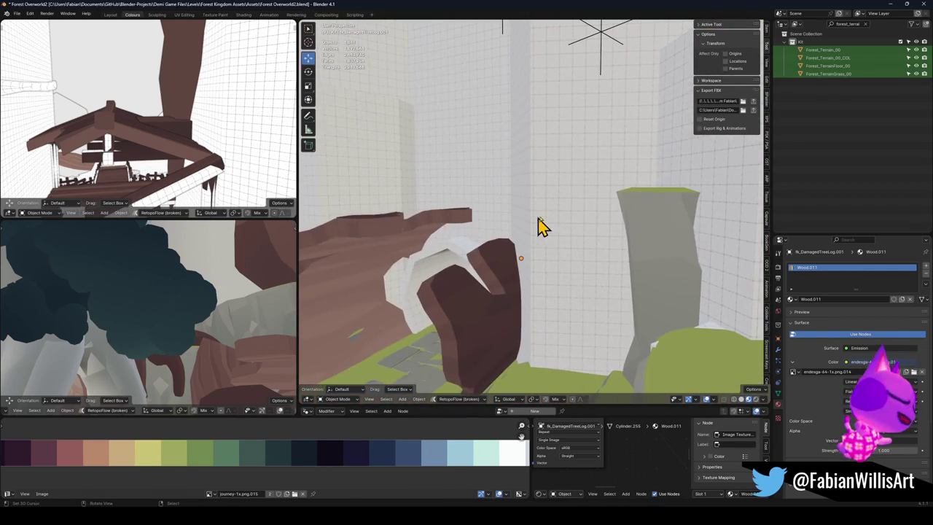
Step: Clear the Outliner filter and exclude FK Overworld Blockmesh, revealing the rocky cliffs around the log
left_click(866, 25)
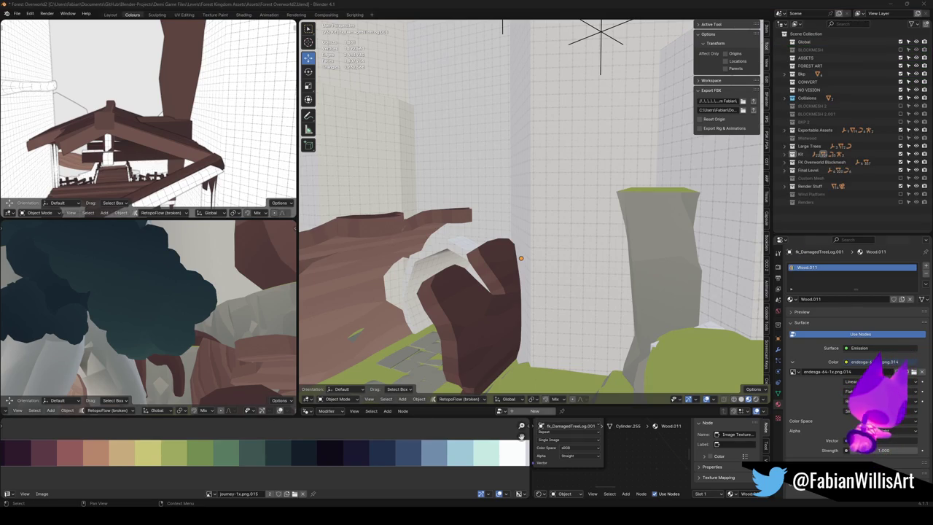
mouse_move(673, 202)
left_mouse_down()
mouse_move(555, 229)
mouse_move(626, 251)
left_mouse_up()
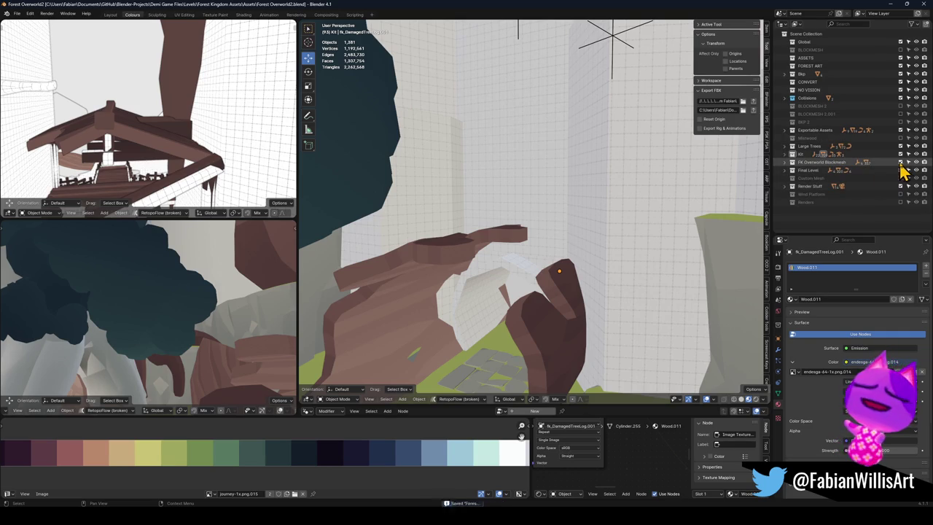
left_click(901, 162)
left_click_drag(466, 233, 427, 279)
mouse_move(521, 232)
left_mouse_down()
mouse_move(579, 229)
mouse_move(562, 266)
mouse_move(583, 248)
left_mouse_up()
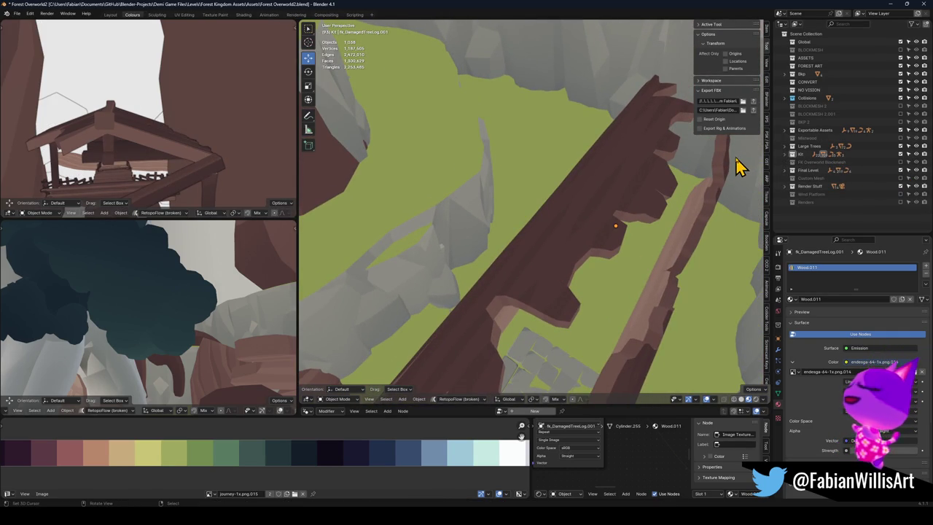
left_click_drag(575, 146, 567, 206)
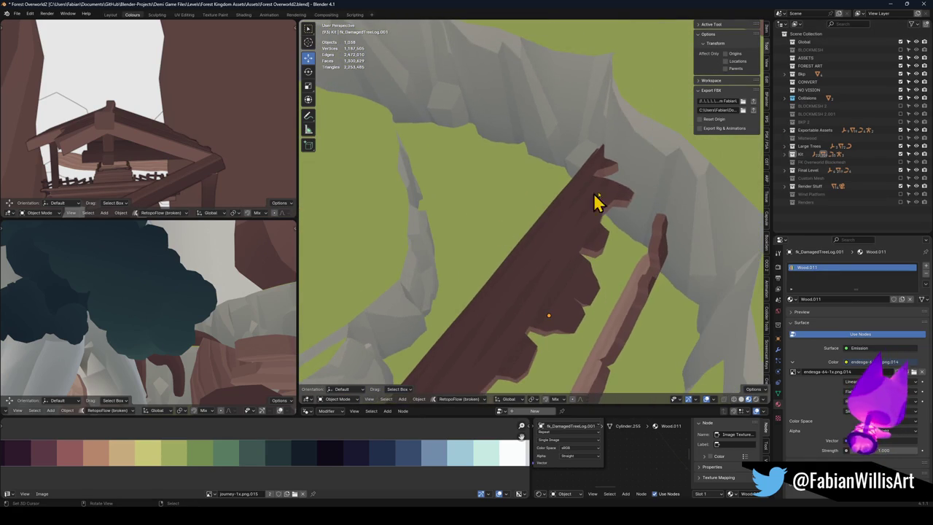
left_click(678, 162)
mouse_move(678, 162)
left_mouse_down()
mouse_move(646, 175)
mouse_move(617, 210)
mouse_move(622, 183)
mouse_move(637, 199)
mouse_move(619, 271)
left_mouse_up()
Step: Start rotating the cliff piece, cancel it, and orbit down over the cliff and grass
key("r")
key("z")
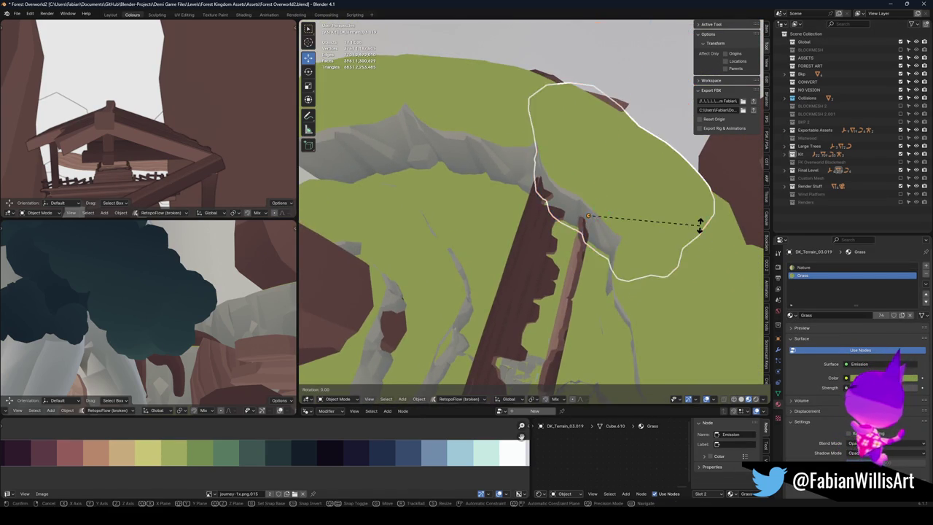
right_click(655, 266)
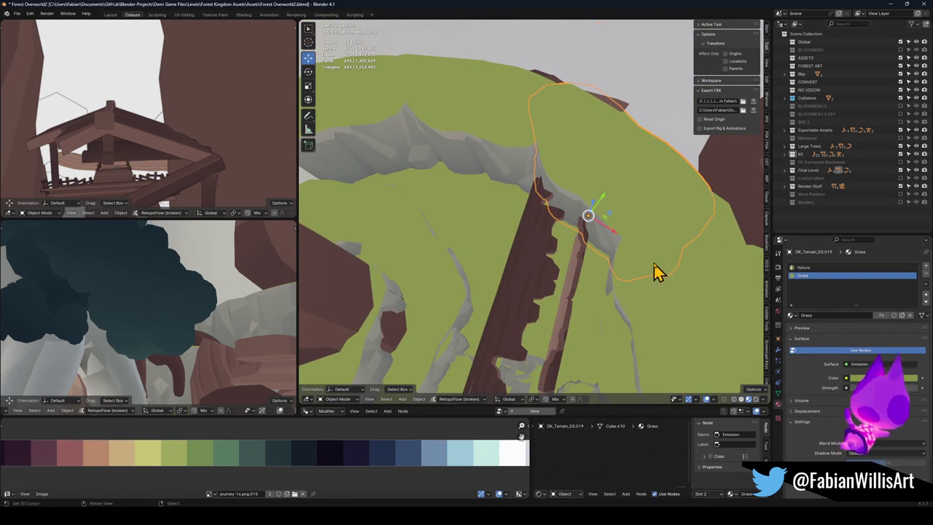
mouse_move(569, 226)
left_mouse_down()
mouse_move(585, 198)
mouse_move(579, 254)
mouse_move(589, 200)
mouse_move(557, 211)
mouse_move(549, 241)
mouse_move(563, 207)
left_mouse_up()
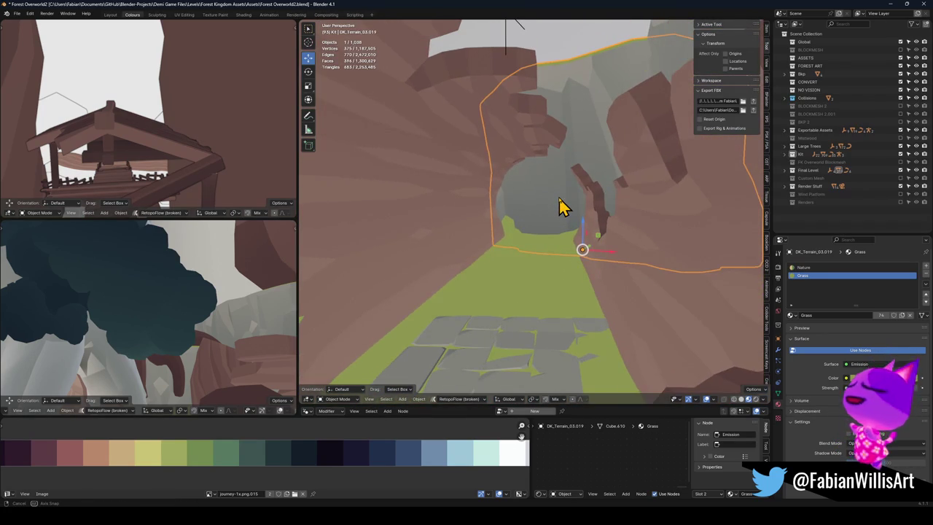
scroll(563, 207, "down", 3)
mouse_move(434, 228)
left_mouse_down()
mouse_move(457, 260)
mouse_move(544, 244)
mouse_move(549, 260)
mouse_move(554, 251)
left_mouse_up()
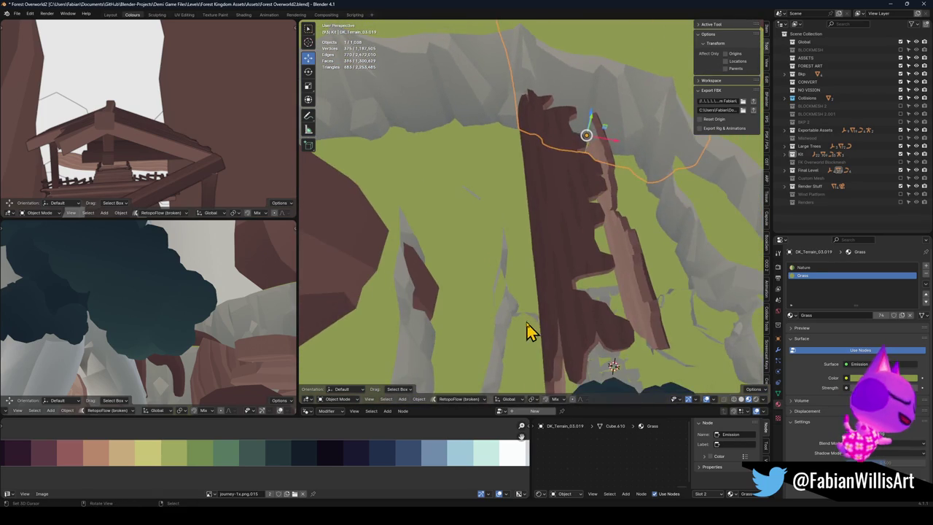
Step: Slide terrain piece DK_Terrain_01.012 to a new spot on the ground plane
left_click(540, 321)
key("g")
key("shift+z")
left_click(546, 344)
mouse_move(546, 344)
left_mouse_down()
mouse_move(565, 332)
mouse_move(556, 302)
mouse_move(568, 284)
mouse_move(547, 290)
mouse_move(583, 311)
mouse_move(614, 309)
mouse_move(575, 291)
mouse_move(530, 310)
left_mouse_up()
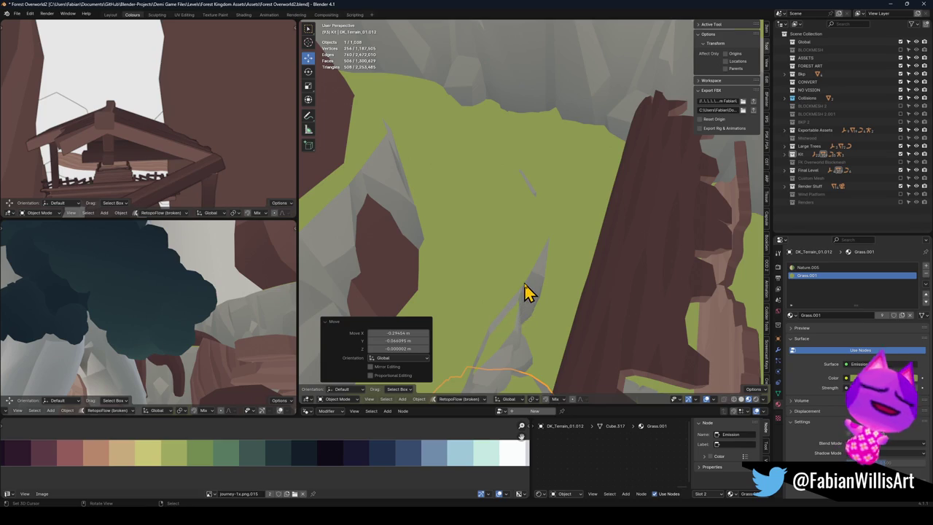
Step: Move rock DK_Terrain_03.010 horizontally and turn it 6.06° around Z
left_click(524, 286)
scroll(525, 285, "down", 5)
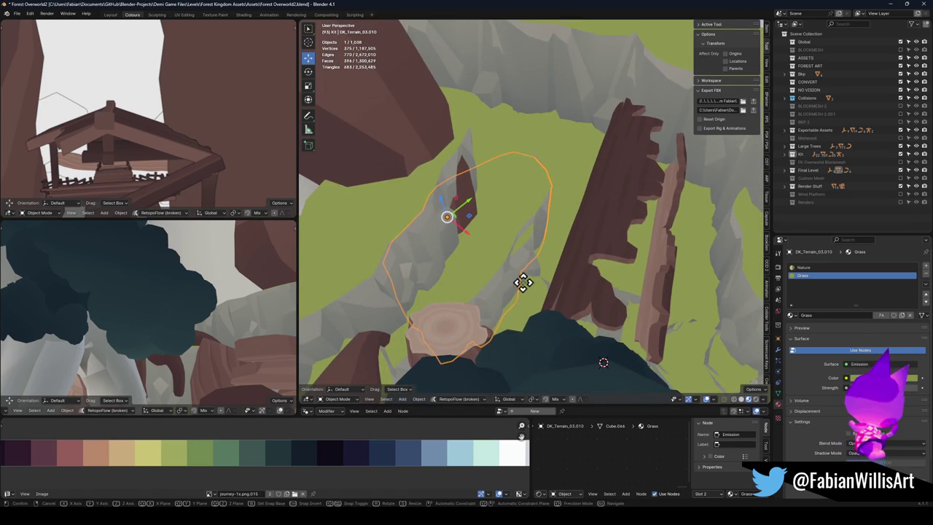
key("g")
key("shift+z")
left_click(562, 294)
key("r")
key("z")
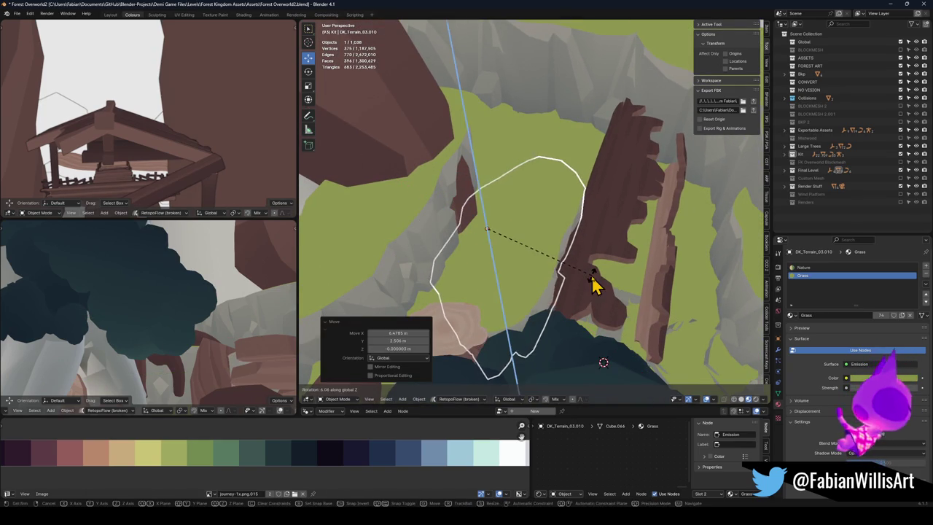
left_click(594, 284)
scroll(572, 288, "up", 6)
Step: Nudge the DK_Terrain_03.010 rock slightly along the ground plane
mouse_move(592, 281)
left_mouse_down()
mouse_move(560, 250)
mouse_move(554, 257)
left_mouse_up()
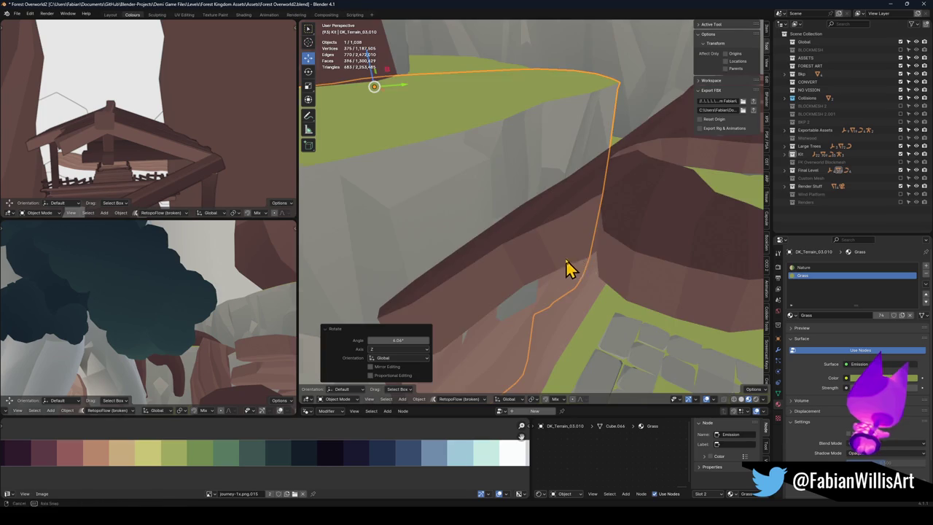
key("g")
key("shift+z")
left_click(573, 269)
left_click_drag(573, 269, 594, 267)
Step: Move DK_Terrain_03.008 horizontally and turn it around -185° on Z
left_click(697, 285)
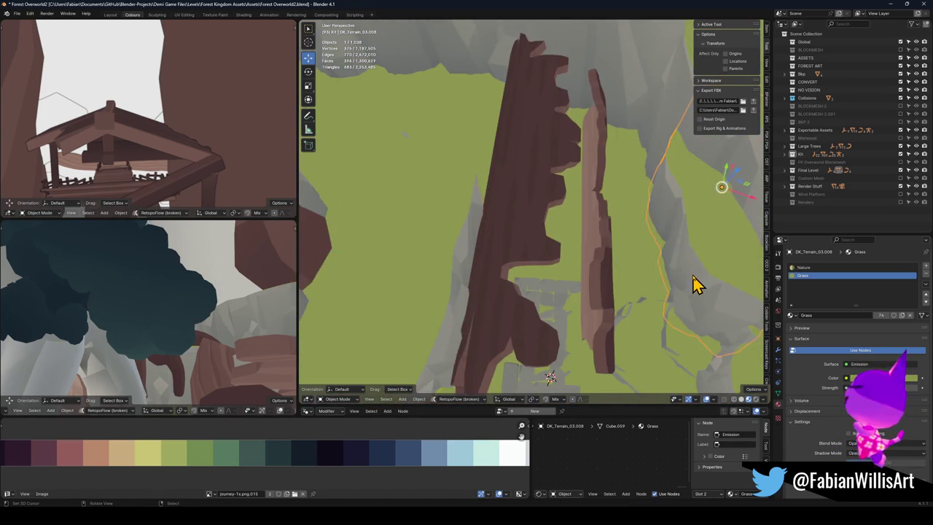
left_click_drag(697, 285, 700, 282)
key("g")
key("shift+z")
left_click(678, 254)
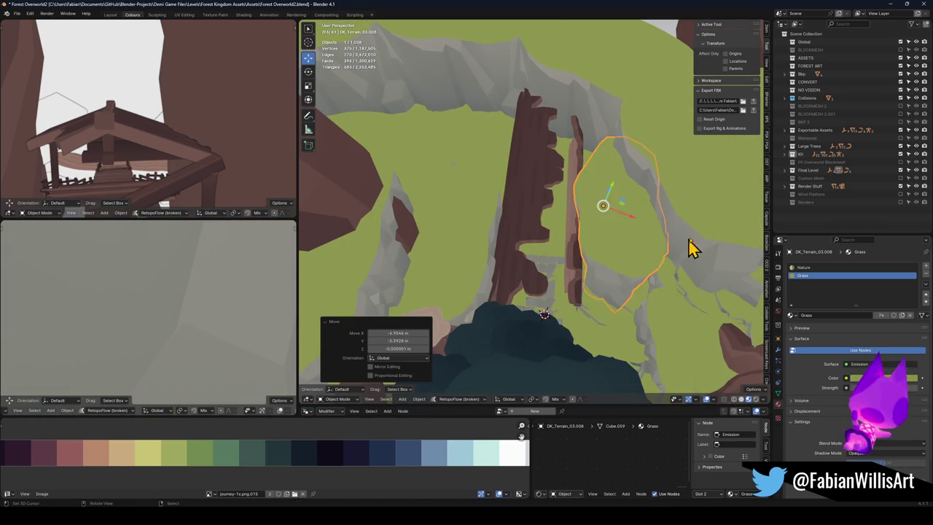
key("r")
key("z")
left_click(604, 271)
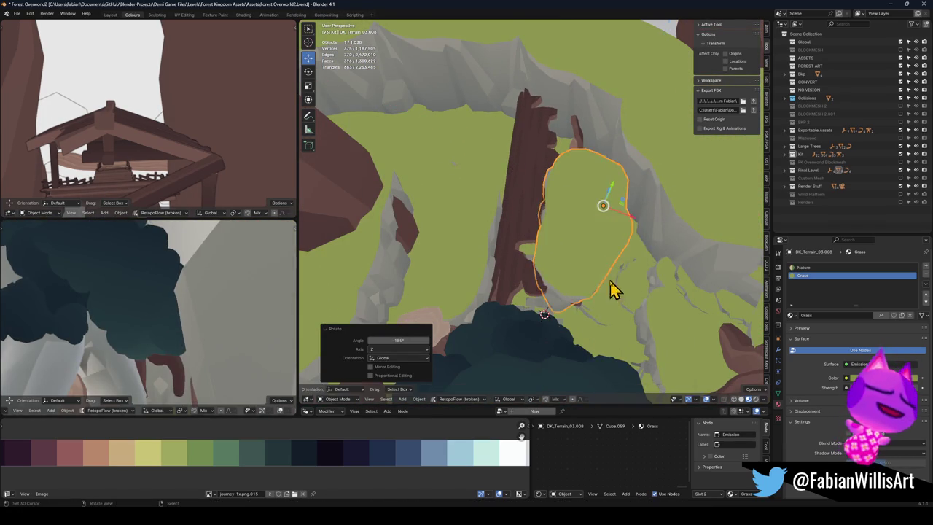
Step: Reposition DK_Terrain_03.008 horizontally on the ground plane
key("g")
key("shift+z")
left_click(663, 276)
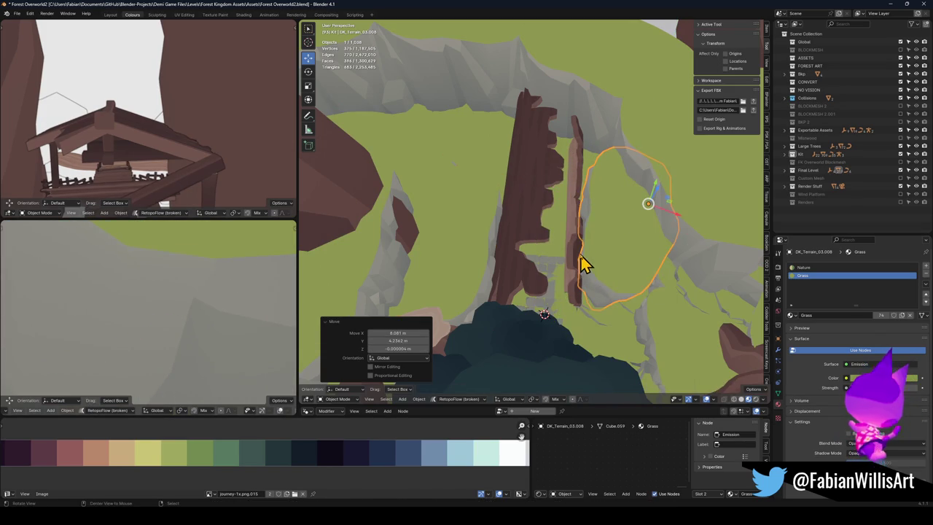
scroll(584, 267, "up", 6)
mouse_move(569, 255)
left_mouse_down()
mouse_move(614, 267)
mouse_move(632, 291)
mouse_move(592, 271)
mouse_move(642, 243)
mouse_move(635, 211)
left_mouse_up()
Step: Lower DK_Terrain_03.008 about 6.5 m along Z
key("g")
key("z")
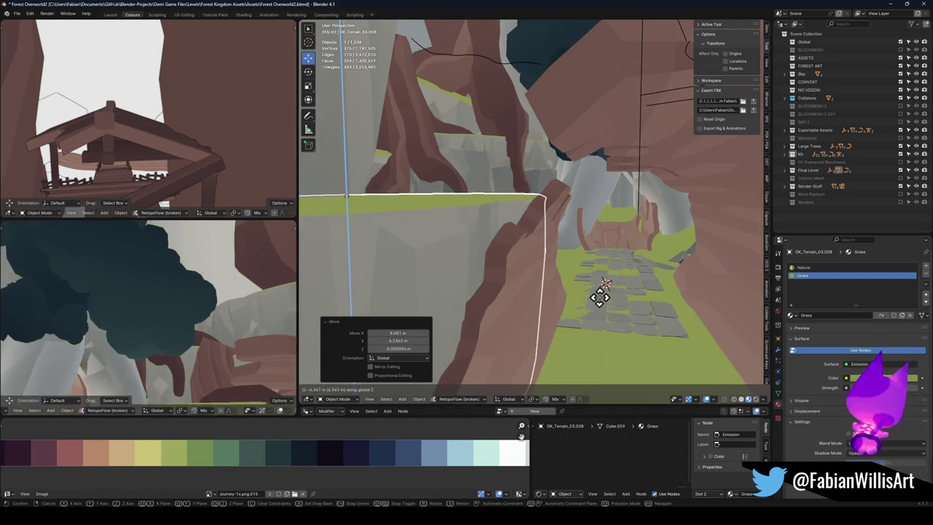
left_click(598, 304)
left_click_drag(598, 306, 558, 299)
mouse_move(518, 269)
left_mouse_down()
mouse_move(621, 267)
mouse_move(573, 246)
mouse_move(481, 273)
mouse_move(624, 278)
mouse_move(584, 287)
mouse_move(641, 284)
mouse_move(606, 294)
mouse_move(659, 268)
left_mouse_up()
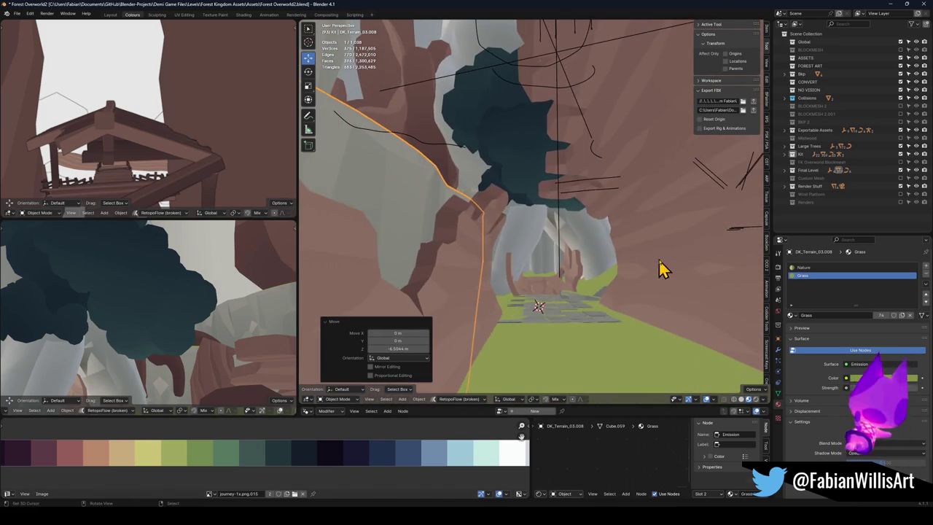
Step: Tilt fk_DamagedTreeLog.001 by 33.9° around its own X axis
left_click(660, 268)
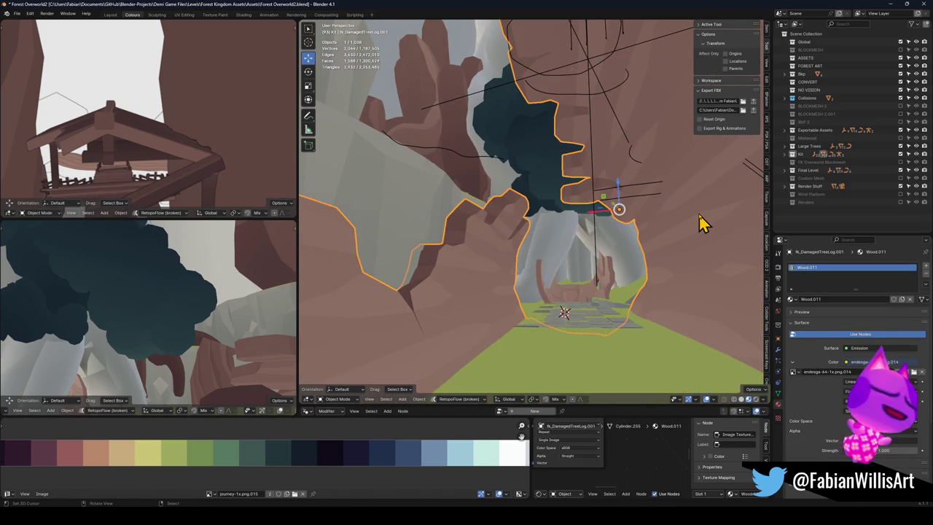
key("r")
key("x")
key("x")
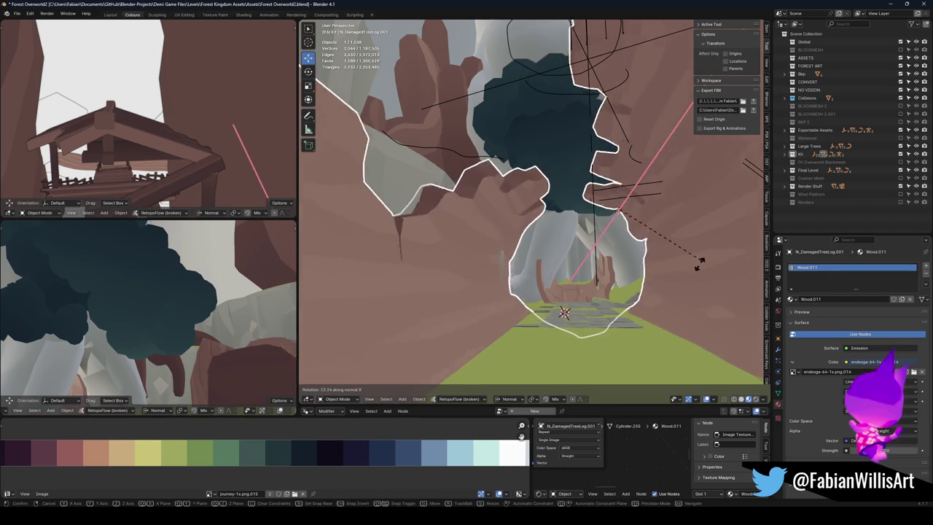
left_click(689, 283)
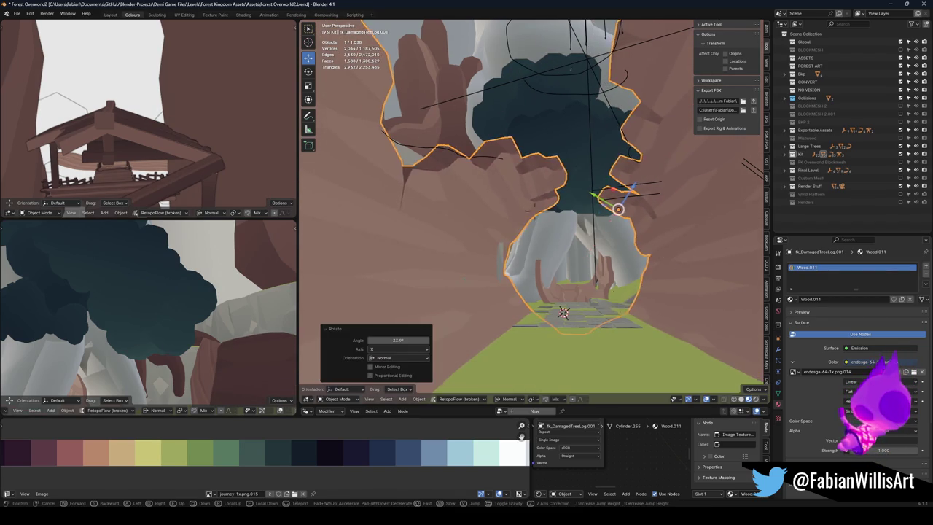
Step: Walk first-person through the foliage to check the tilted log
key("shift+grave")
key("w")
key("w")
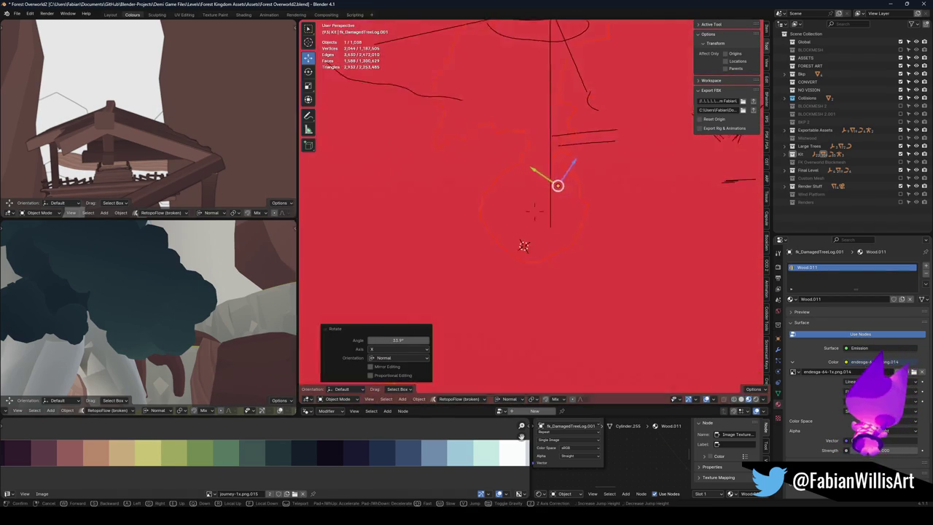
key("s")
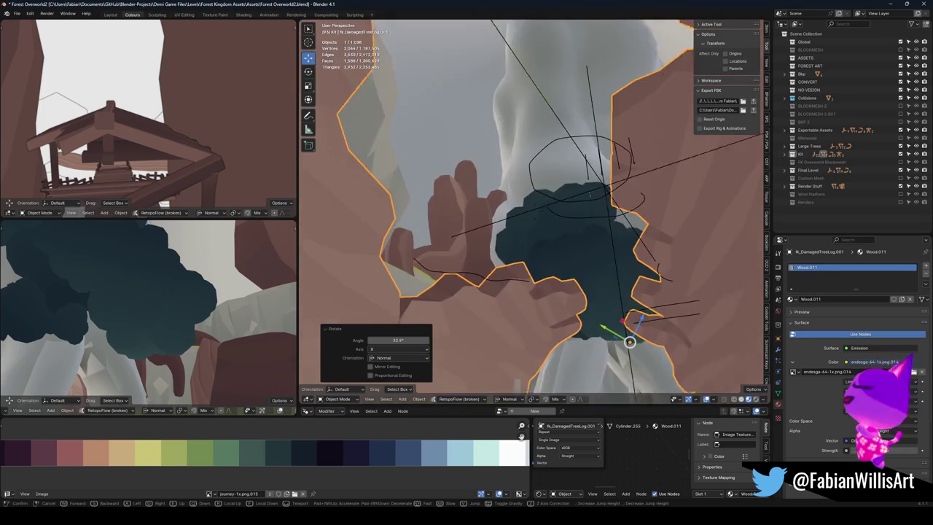
left_click(618, 299)
key("alt+a")
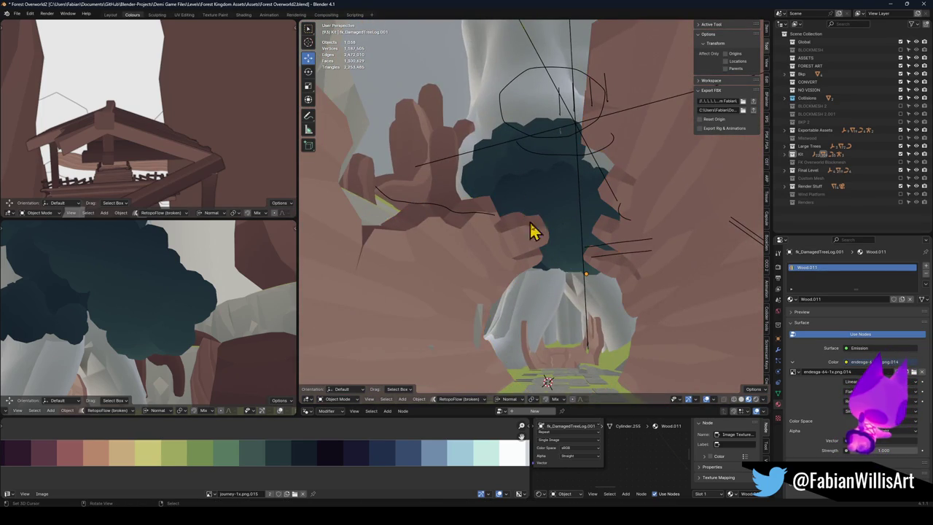
Step: Slide DK_Terrain_03.008 to a new position on the ground plane
left_click(482, 336)
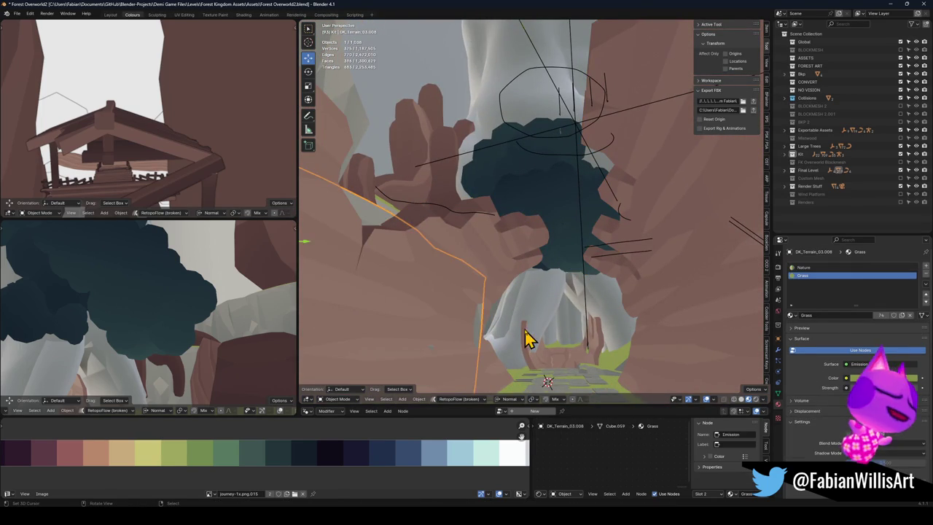
key("g")
key("shift+z")
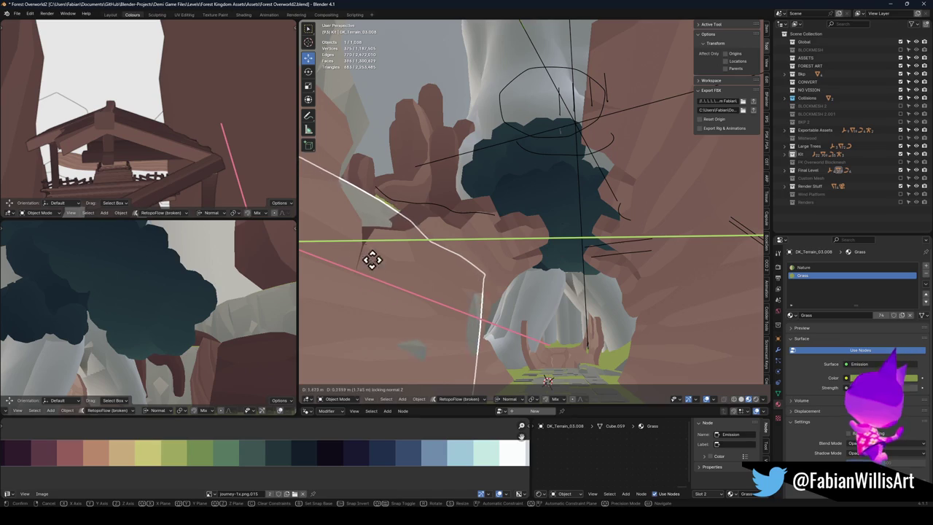
left_click(352, 298)
Step: Raise the DK_Terrain_03.008 terrain piece about 5.61 m along its up axis
key("alt+a")
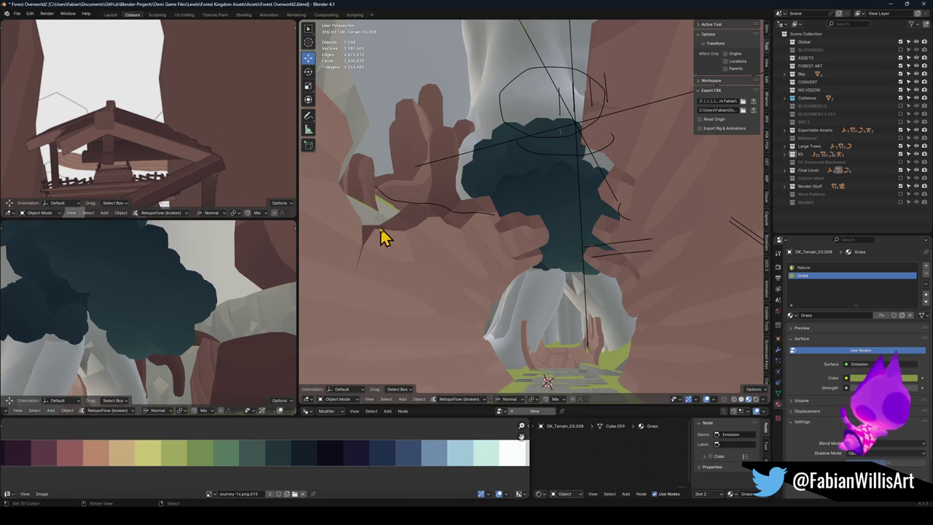
key("g")
key("z")
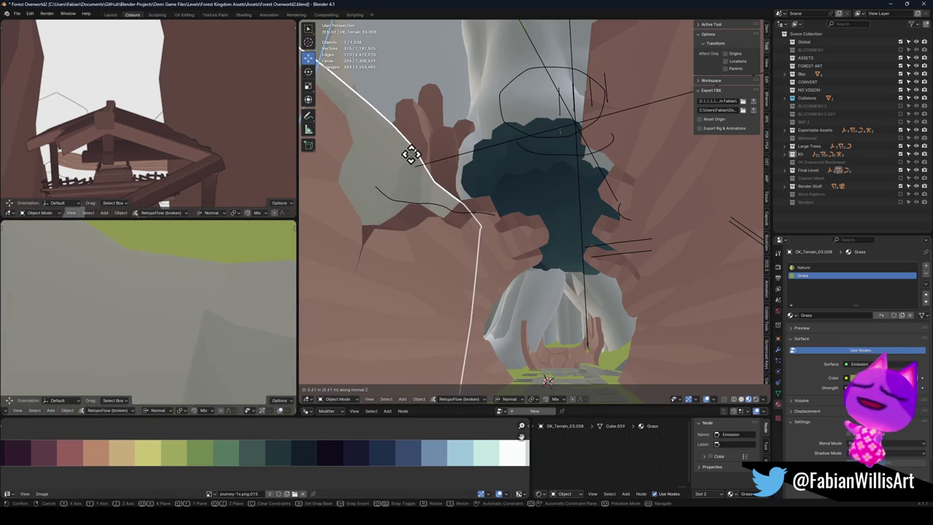
left_click(414, 161)
key("alt+a")
left_click(524, 252)
key("alt+a")
Step: Walk first-person through the tunnel toward the stone path
key("shift+grave")
key("w")
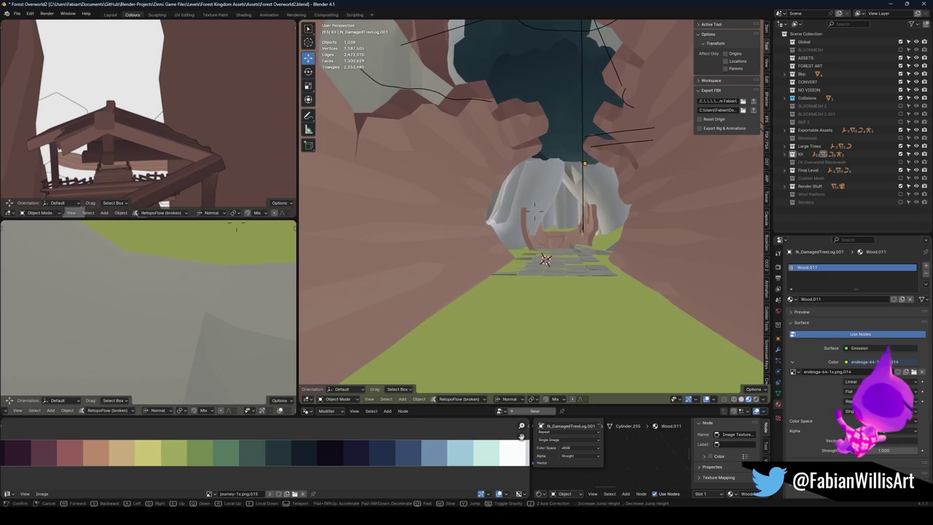
key("w")
key("w")
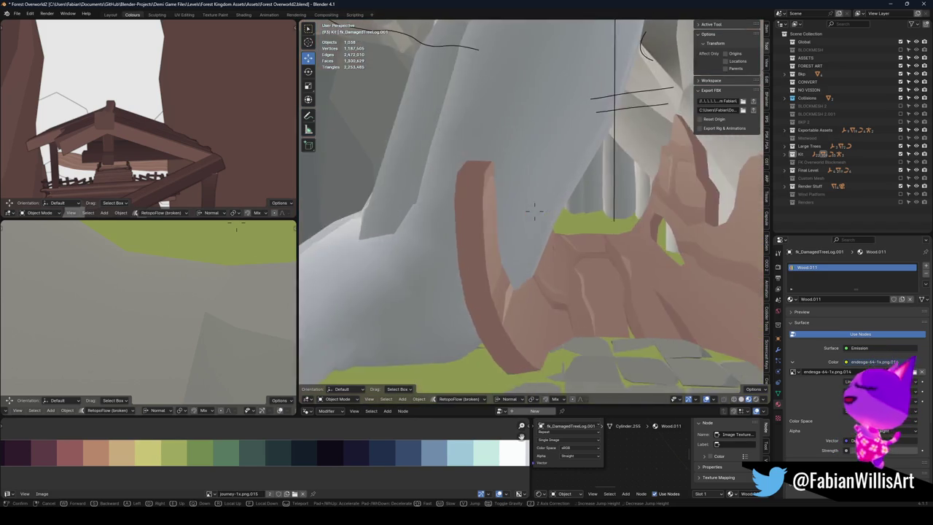
Step: Delete Plane.157 and walk through the tunnel to check the gap
left_click(446, 224)
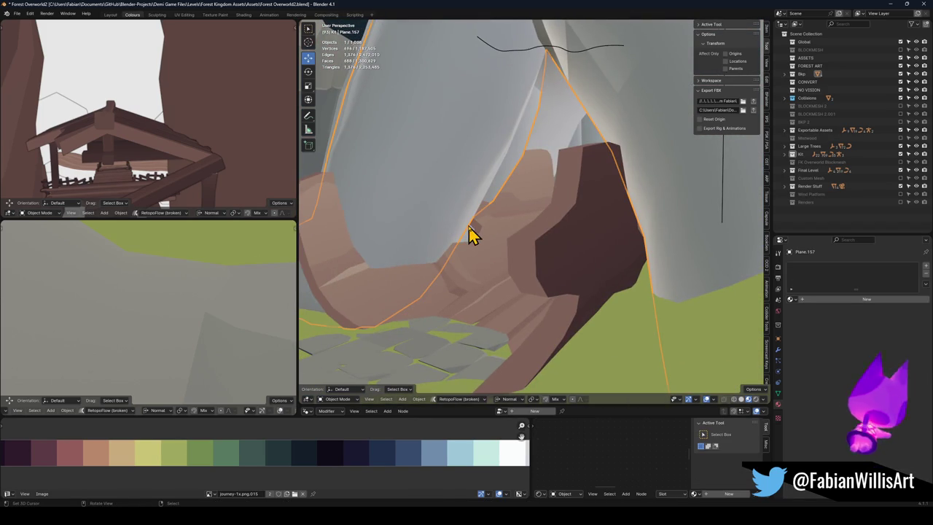
key("Delete")
key("shift+grave")
key("w")
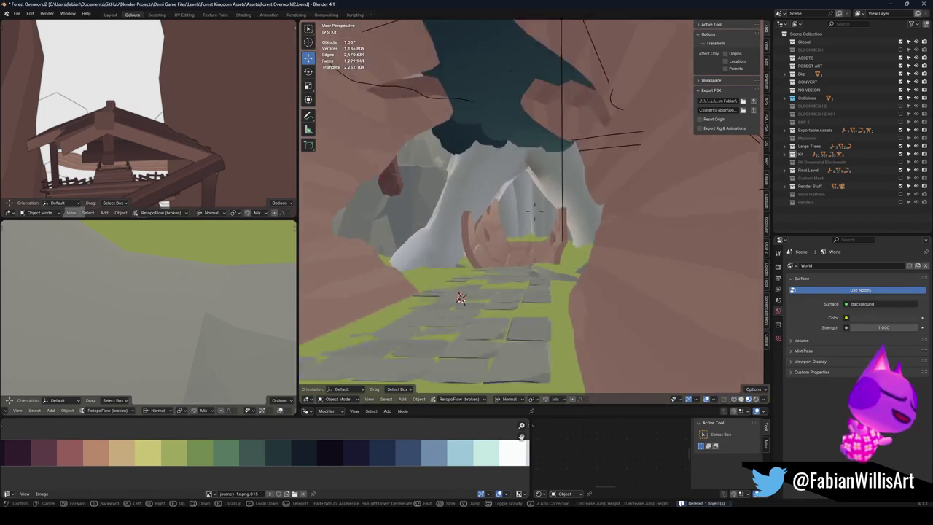
left_click(490, 240)
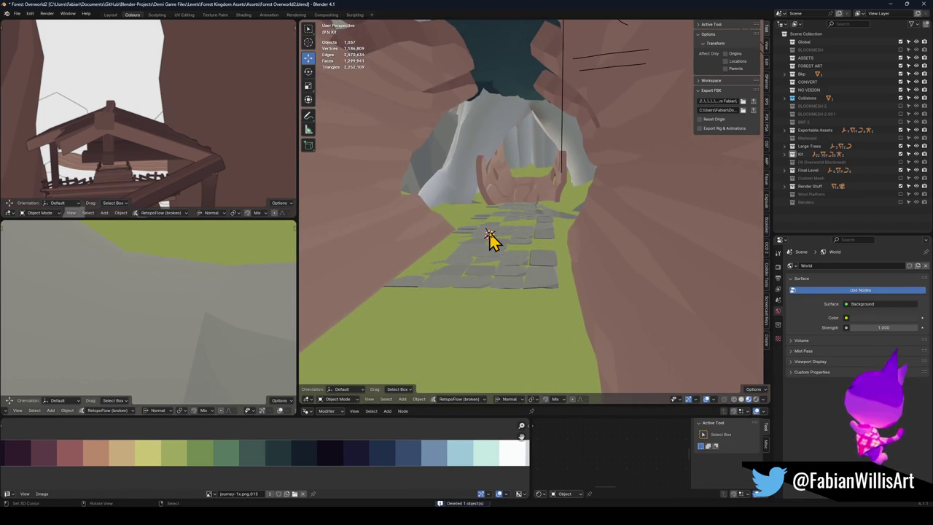
Step: Slide the damaged tree log about 1.79 m along its X axis
left_click(511, 223)
key("g")
key("x")
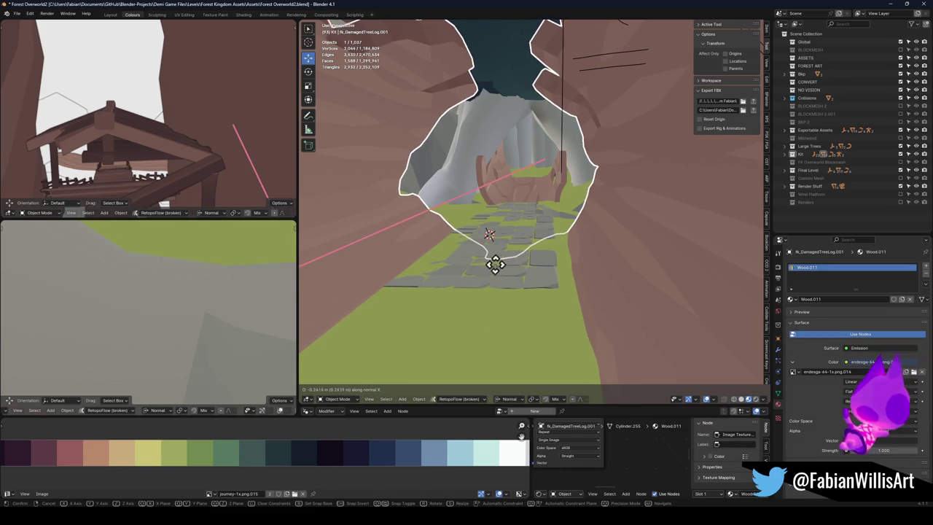
left_click(497, 60)
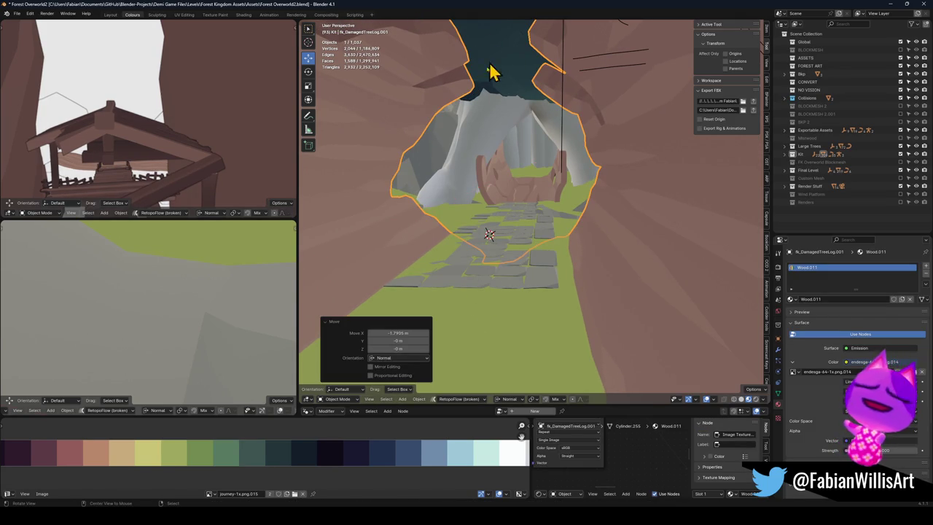
Step: Shift the log about 1.44 m back along X, then add the cross-shaped empty to the selection
mouse_move(386, 208)
left_mouse_down()
mouse_move(562, 225)
mouse_move(542, 183)
mouse_move(552, 160)
mouse_move(529, 202)
left_mouse_up()
left_click(519, 220)
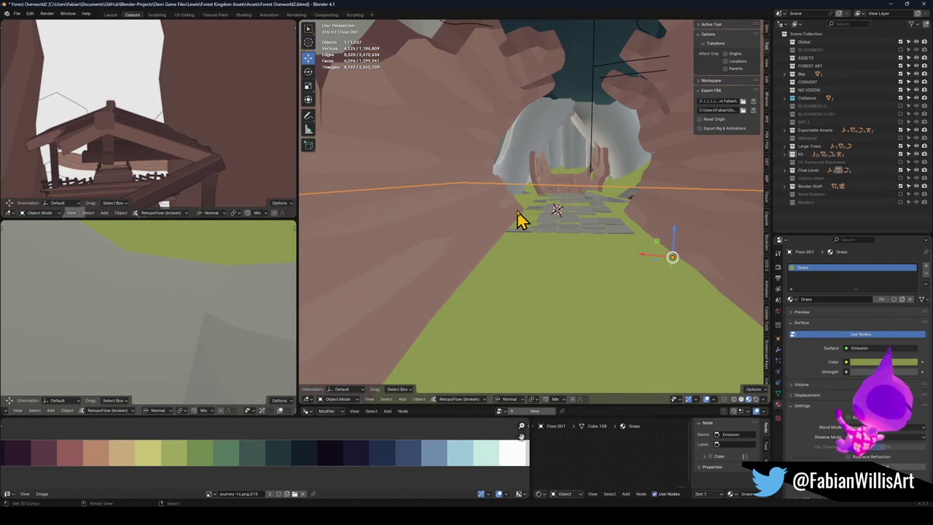
left_click(509, 224)
key("g")
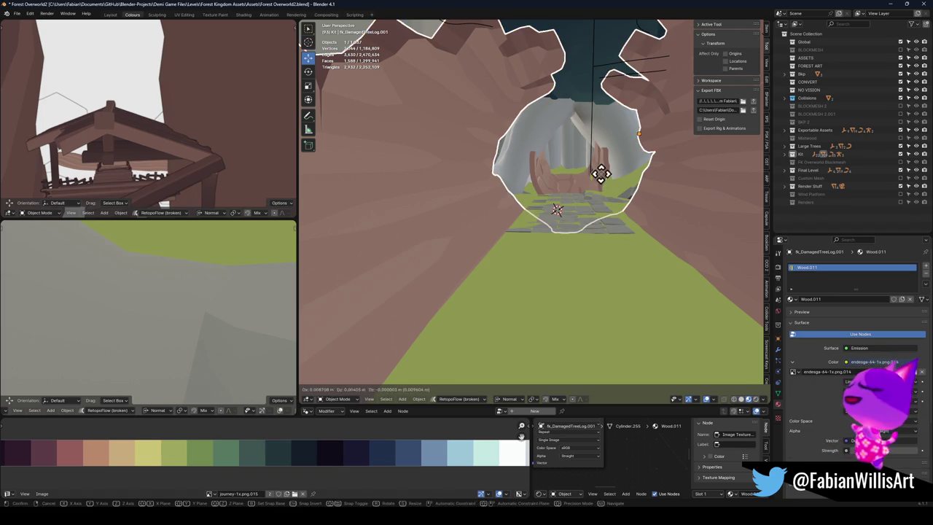
key("x")
left_click(554, 210)
scroll(555, 210, "up", 3)
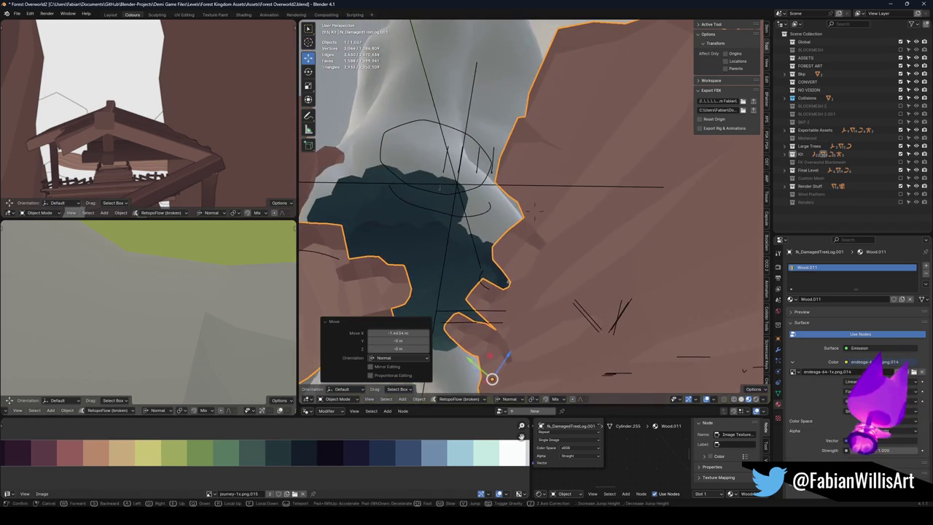
scroll(567, 207, "up", 3)
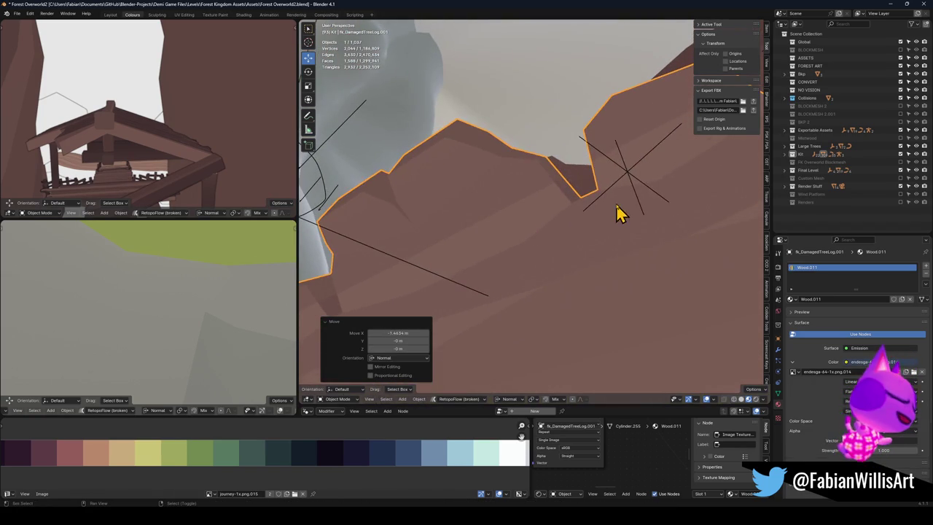
left_click(627, 177, "shift")
Step: Parent the log to the empty keeping transform, then include FK Overworld Blockmesh again
key("ctrl+p")
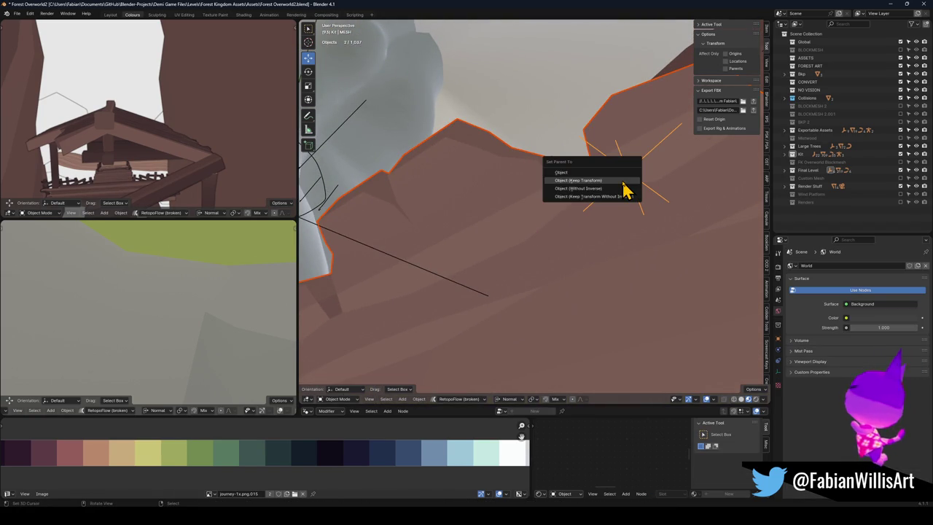
left_click(622, 181)
key("alt+a")
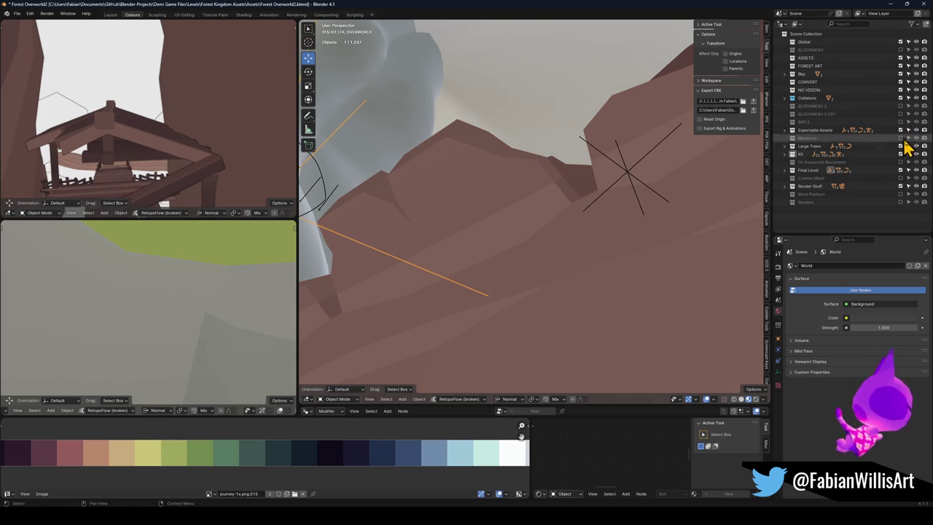
left_click(901, 162)
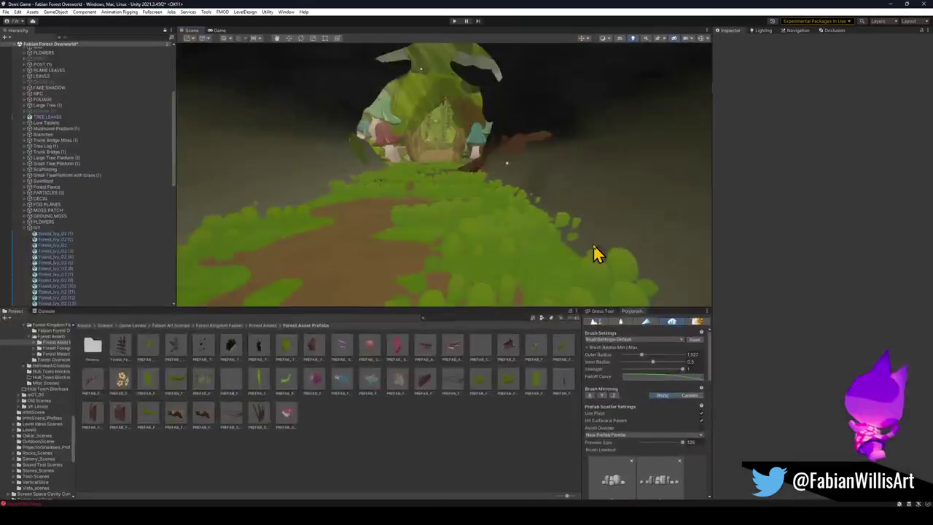
Step: Deactivate Forest_Treelog_01 in the Inspector and fly the view into the tree canopy
mouse_move(598, 243)
left_mouse_down()
mouse_move(477, 142)
mouse_move(483, 121)
mouse_move(471, 99)
mouse_move(475, 121)
left_mouse_up()
left_click(478, 148)
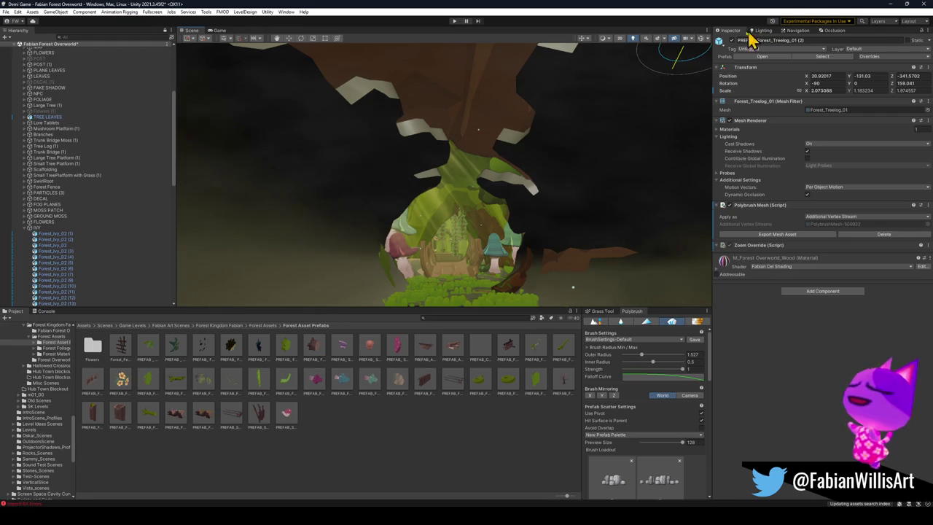
left_click(668, 326)
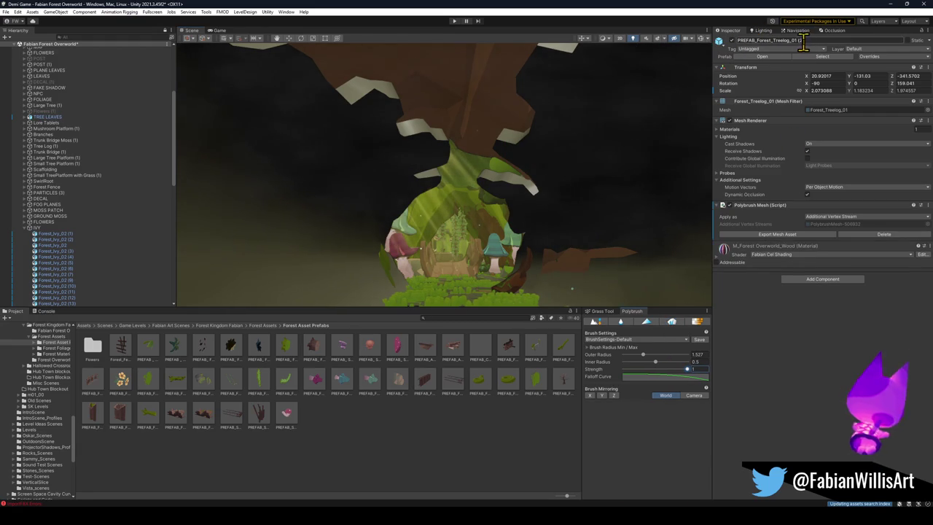
left_click(733, 41)
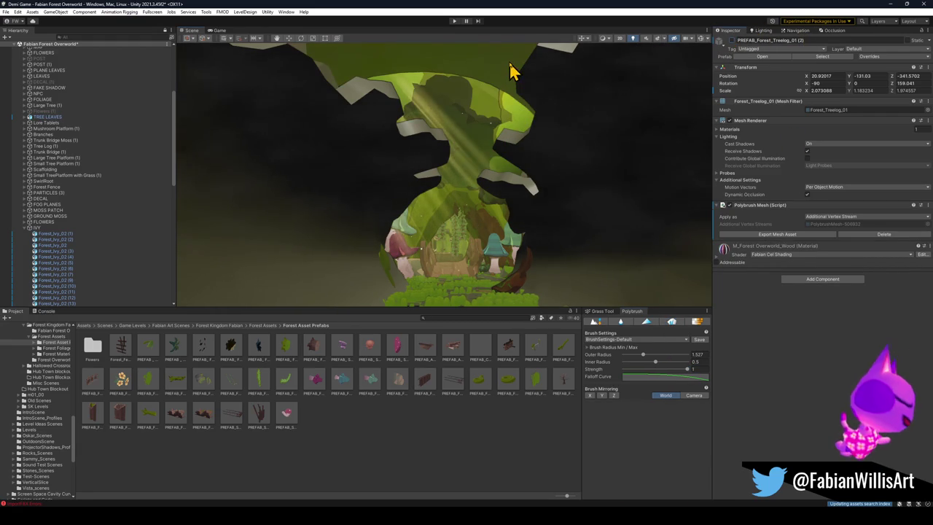
left_click(498, 99)
mouse_move(490, 208)
left_mouse_down()
mouse_move(471, 137)
mouse_move(452, 173)
mouse_move(358, 146)
mouse_move(372, 225)
mouse_move(423, 241)
mouse_move(504, 240)
mouse_move(467, 263)
mouse_move(481, 256)
mouse_move(483, 229)
mouse_move(537, 225)
left_mouse_up()
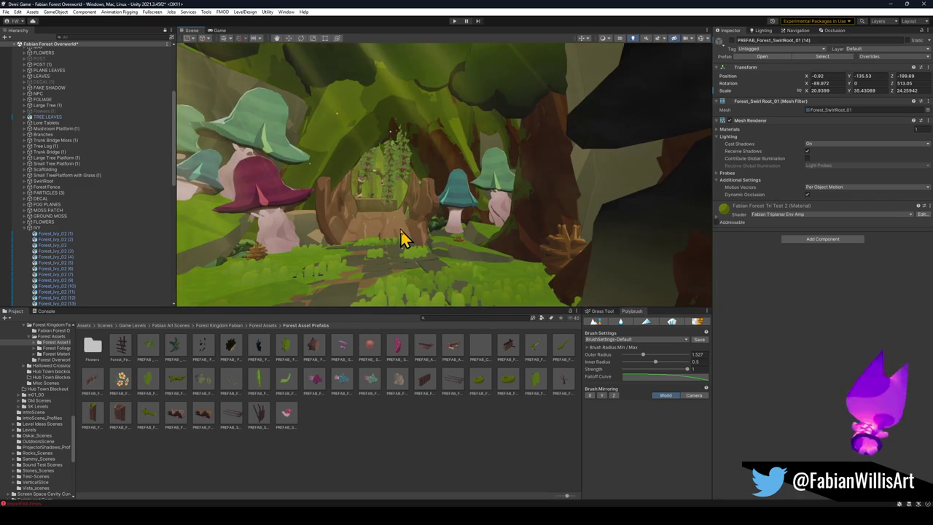
Step: Find FOREST_LeavesChunky_00.004 among the canopy objects and untick its active checkbox to hide it
left_click(401, 237)
left_click_drag(402, 240, 412, 236)
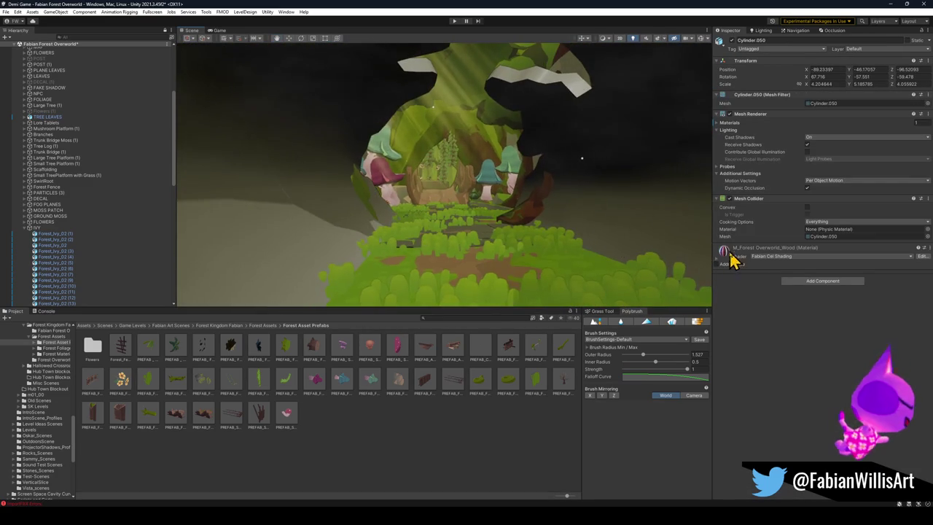
mouse_move(627, 229)
left_mouse_down()
mouse_move(554, 221)
mouse_move(575, 209)
mouse_move(571, 150)
mouse_move(592, 114)
mouse_move(587, 153)
left_mouse_up()
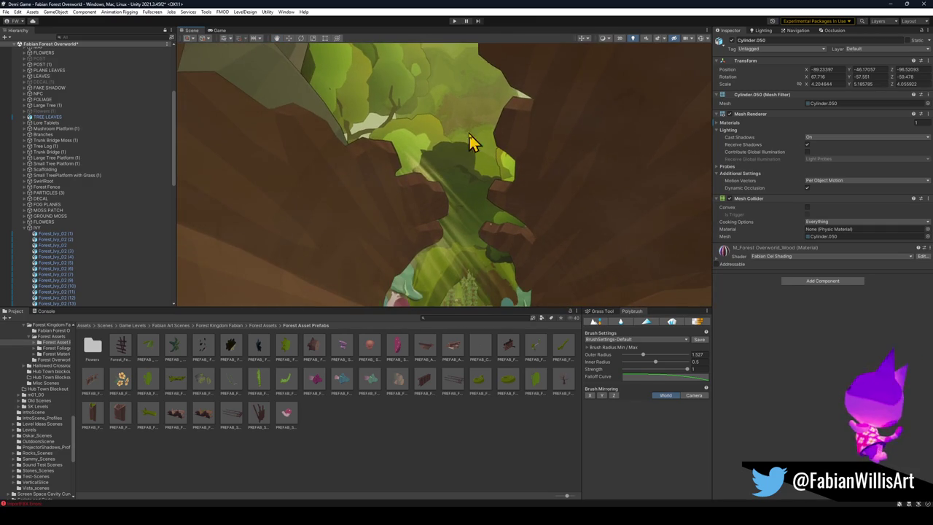
left_click(483, 147)
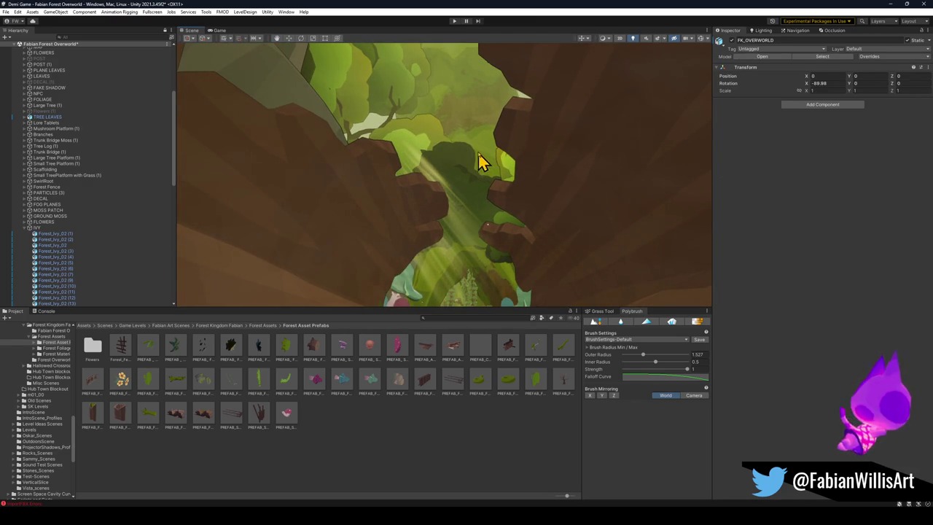
left_click(484, 164)
left_click(465, 180)
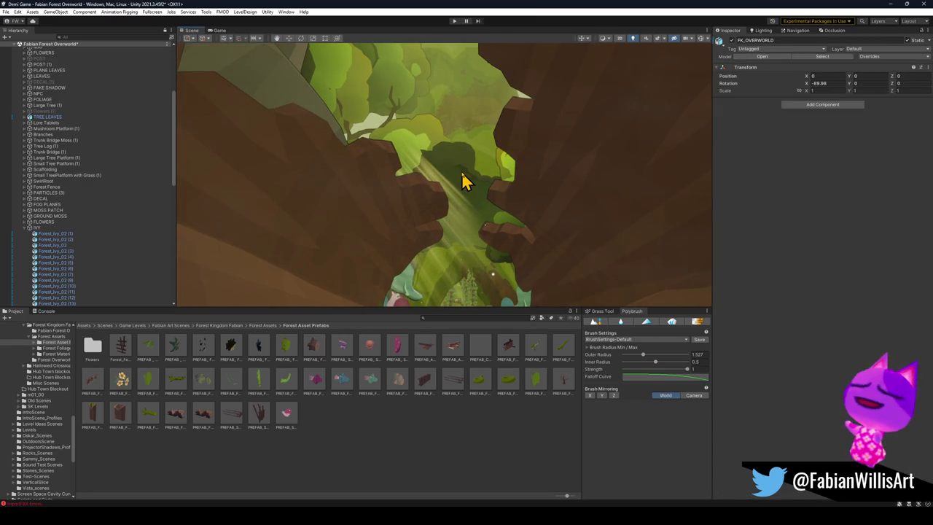
left_click(484, 170)
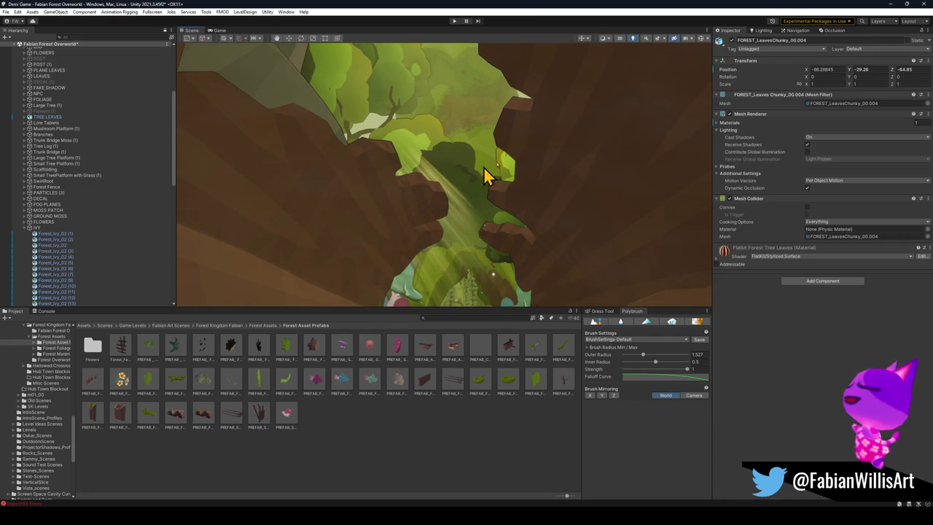
left_click(732, 41)
mouse_move(446, 173)
left_mouse_down()
mouse_move(437, 233)
mouse_move(450, 153)
left_mouse_up()
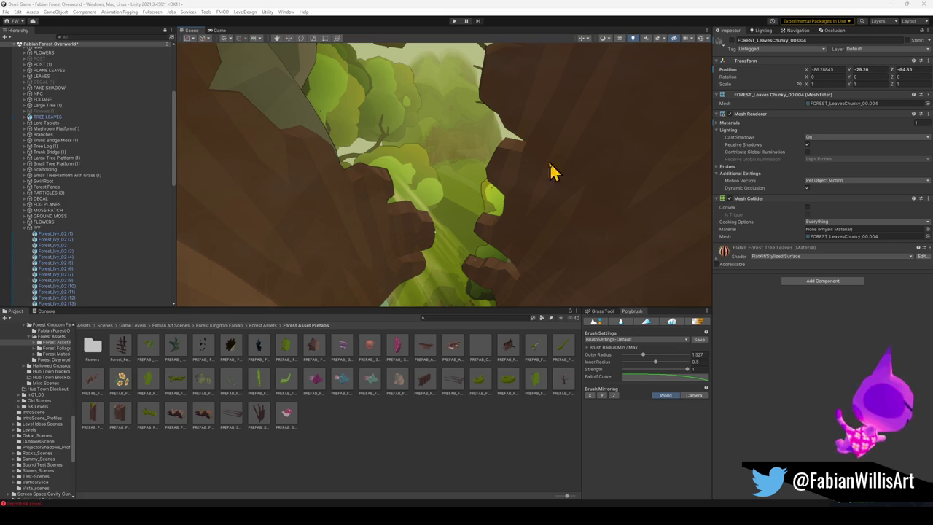
mouse_move(514, 177)
left_mouse_down()
mouse_move(502, 252)
mouse_move(533, 260)
mouse_move(535, 198)
mouse_move(450, 299)
mouse_move(506, 267)
left_mouse_up()
Step: Fly through the tunnel and drag tree (2) further to the left
left_click(450, 298)
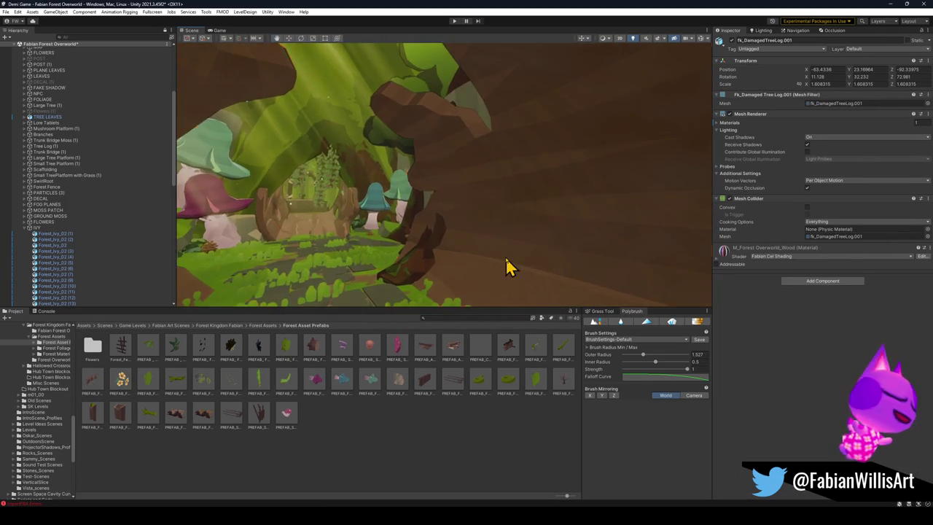
mouse_move(414, 274)
left_mouse_down()
mouse_move(469, 250)
mouse_move(442, 240)
mouse_move(463, 188)
mouse_move(499, 220)
left_mouse_up()
left_click(441, 240)
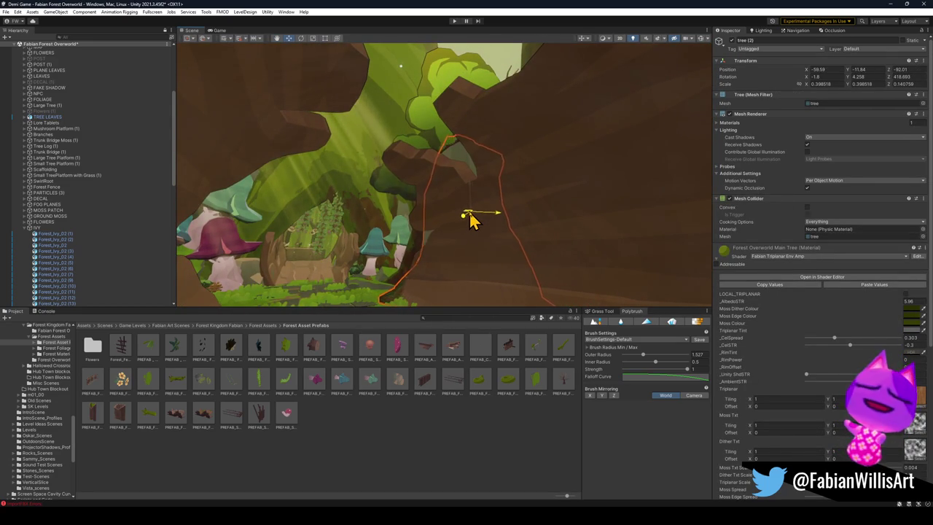
left_click_drag(462, 213, 402, 246)
left_click(437, 433)
Step: Select tree (1) and drag its move gizmo to a new spot beside the path
mouse_move(466, 218)
left_mouse_down()
mouse_move(492, 217)
mouse_move(386, 226)
mouse_move(445, 196)
mouse_move(354, 206)
left_mouse_up()
left_click(452, 185)
left_click_drag(453, 187, 440, 206)
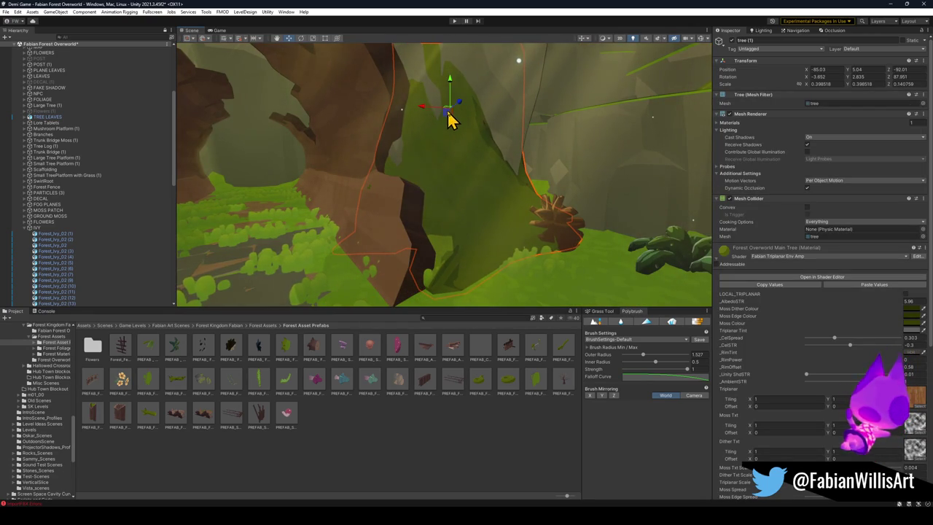
mouse_move(453, 114)
left_mouse_down()
mouse_move(487, 107)
mouse_move(415, 182)
mouse_move(662, 165)
mouse_move(595, 182)
left_mouse_up()
left_click(462, 337)
mouse_move(477, 295)
left_mouse_down()
mouse_move(503, 248)
mouse_move(489, 252)
mouse_move(512, 255)
mouse_move(516, 238)
mouse_move(512, 163)
mouse_move(521, 248)
mouse_move(517, 211)
mouse_move(515, 236)
mouse_move(519, 221)
mouse_move(611, 240)
mouse_move(773, 236)
mouse_move(603, 226)
mouse_move(527, 226)
mouse_move(512, 236)
mouse_move(550, 238)
left_mouse_up()
left_click(555, 244)
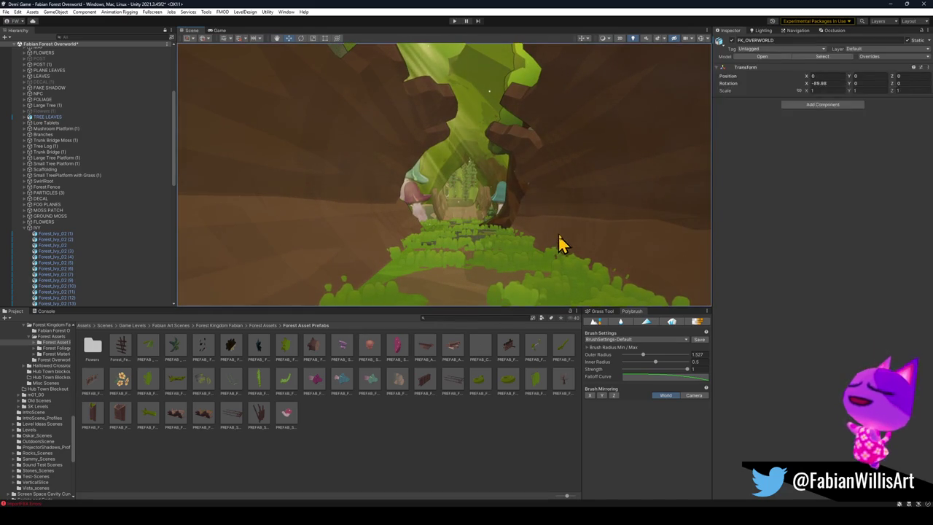
Step: Fly forward through the tunnel past the mushrooms toward the tree trunk
left_click(556, 244)
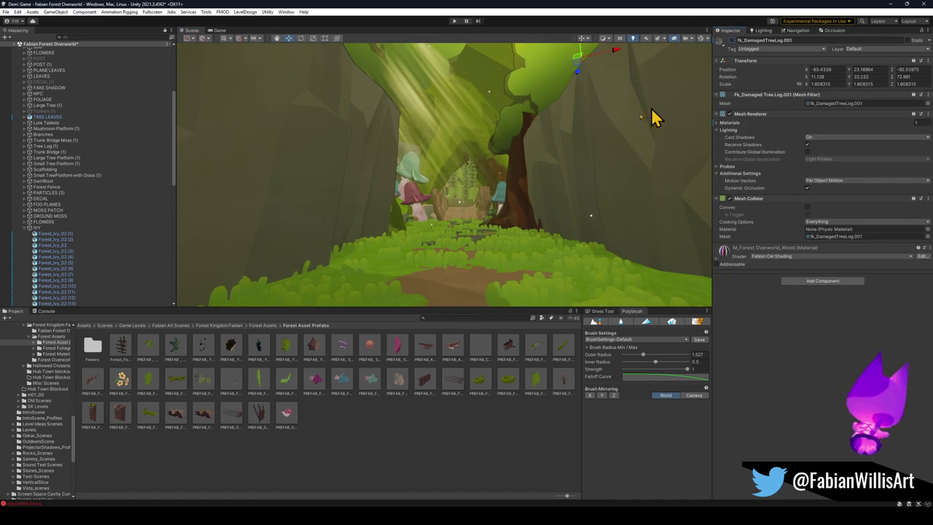
key("w")
mouse_move(479, 183)
left_mouse_down()
mouse_move(489, 125)
mouse_move(489, 209)
mouse_move(513, 202)
mouse_move(534, 211)
mouse_move(387, 208)
mouse_move(386, 241)
mouse_move(369, 272)
mouse_move(377, 252)
mouse_move(485, 200)
left_mouse_up()
key("w")
Step: Cycle through the overlapping objects near the trunk, passing the fungal grass and FK_OVERWORLD
left_click(483, 201)
left_click(480, 202)
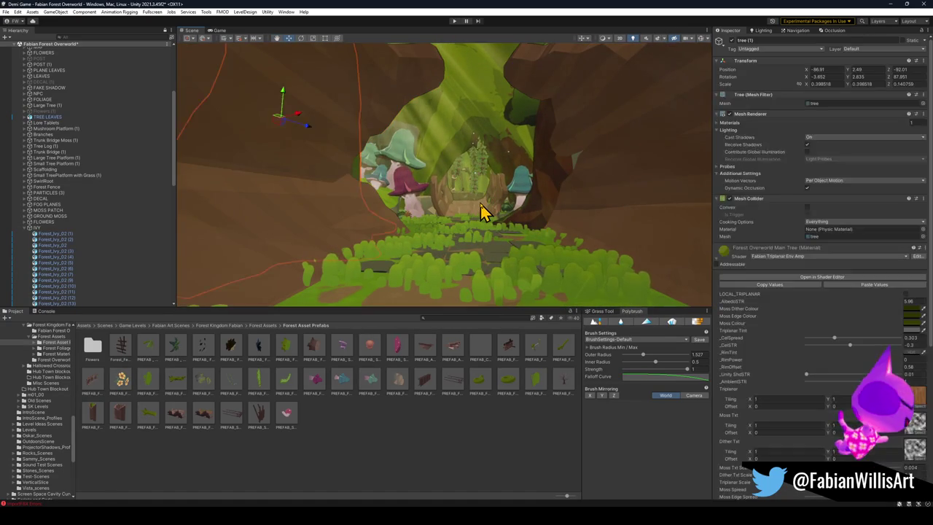
left_click(479, 205)
left_click(477, 206)
left_click(589, 234)
left_click(583, 235)
left_click(578, 234)
left_click(573, 238)
Step: Select Cylinder.050 at the tree opening, hide it with H, and minimize Unity
mouse_move(572, 238)
left_mouse_down()
mouse_move(547, 234)
mouse_move(554, 199)
mouse_move(555, 211)
left_mouse_up()
left_click(552, 234)
left_click(546, 233)
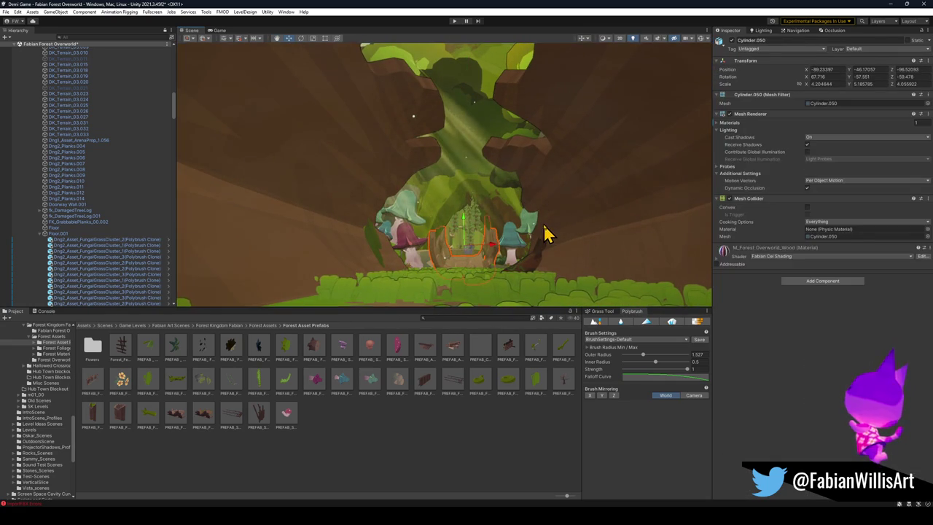
key("h")
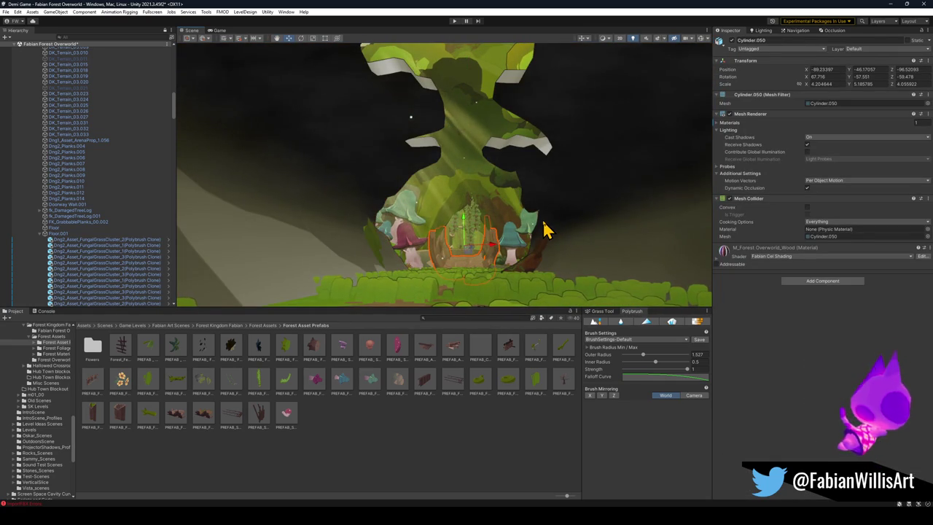
left_click(890, 5)
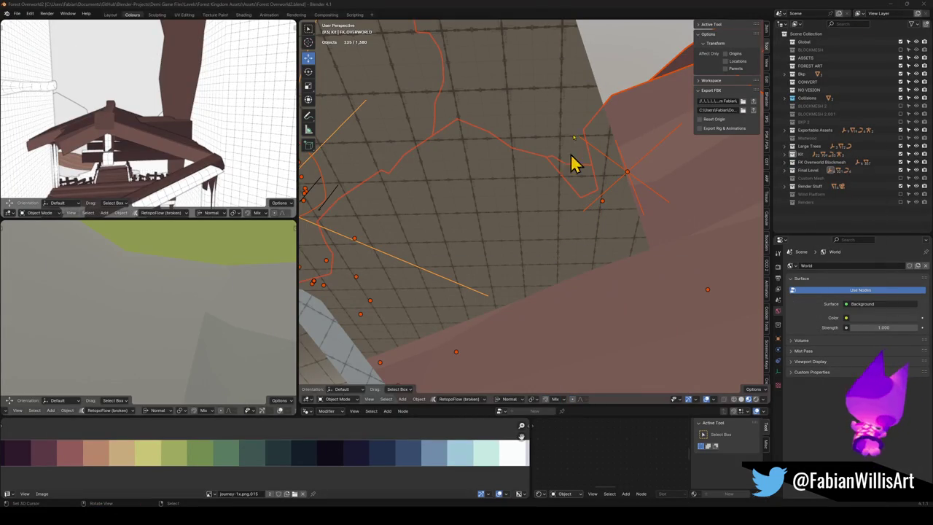
Step: Walk-fly to the red-floored corner and delete fk_DamagedTreeLog.001, leaving 1,379 objects
key("alt+a")
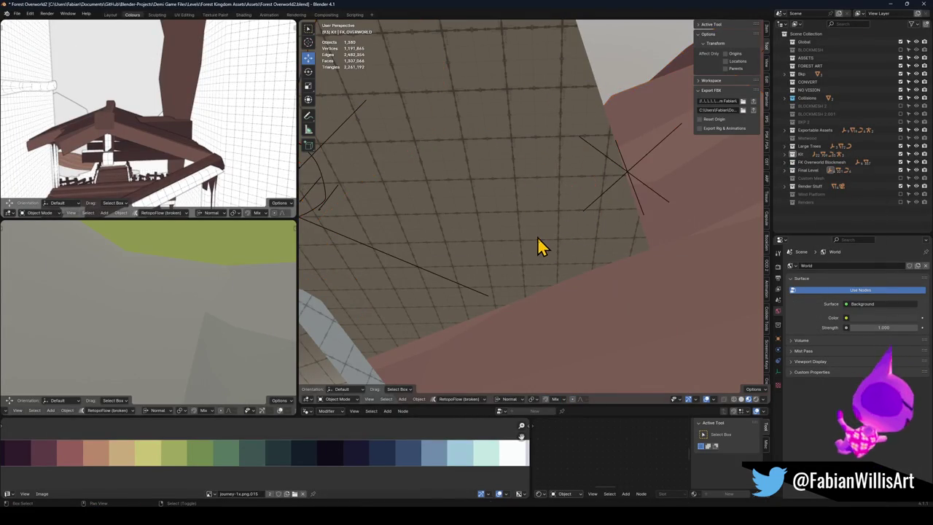
key("shift+grave")
key("w")
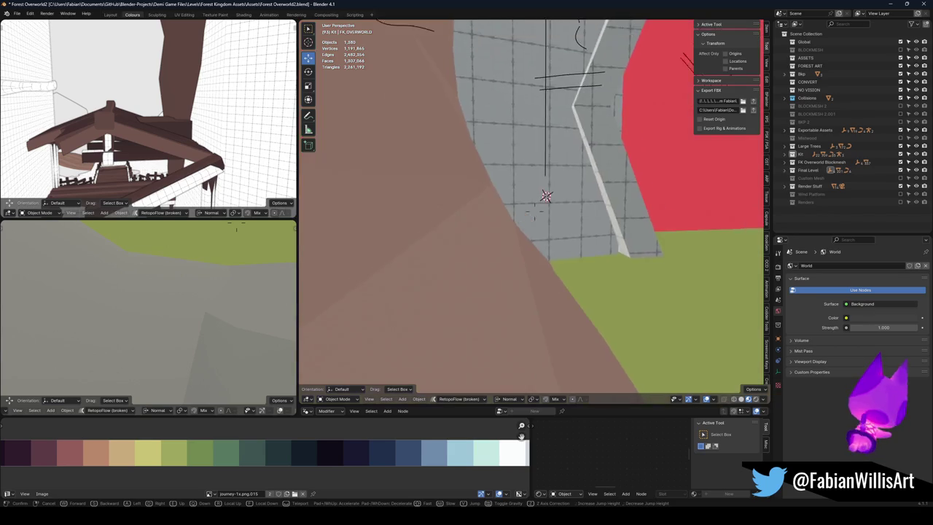
left_click(500, 250)
key("Delete")
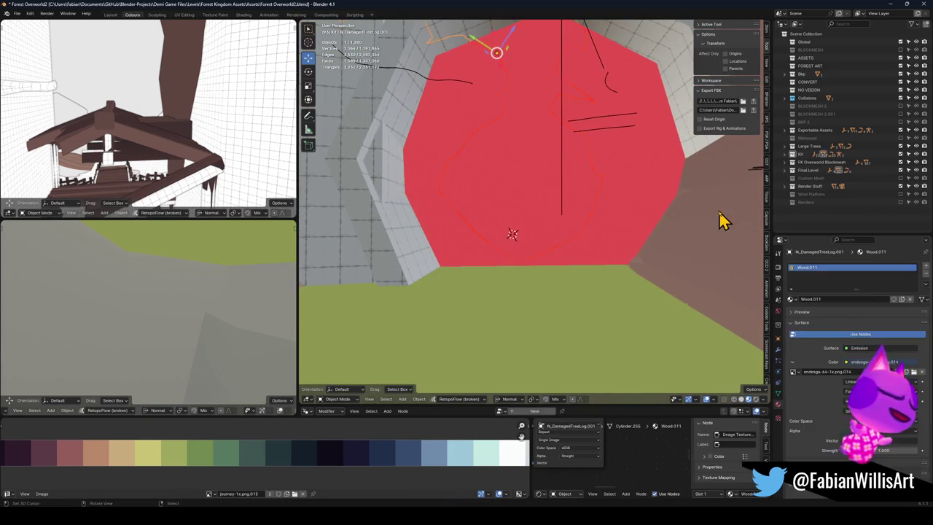
Step: Fly to the red floor and select the line-drawing object
key("shift+grave")
left_click(672, 226)
left_click(696, 187)
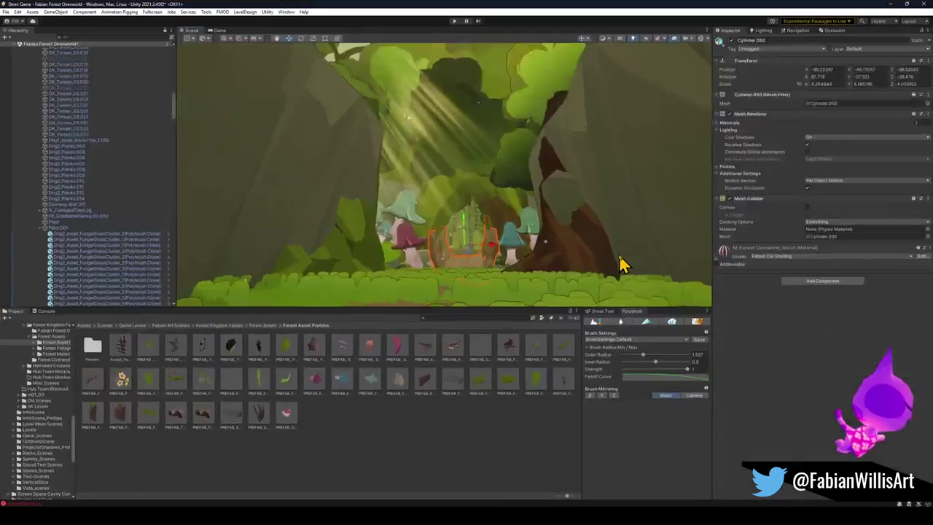
Step: Inspect PREFAB_Forest_Treelog_01 (1) and Floor.001 in Unity, then switch back to Blender
scroll(527, 241, "down", 5)
left_click(524, 255)
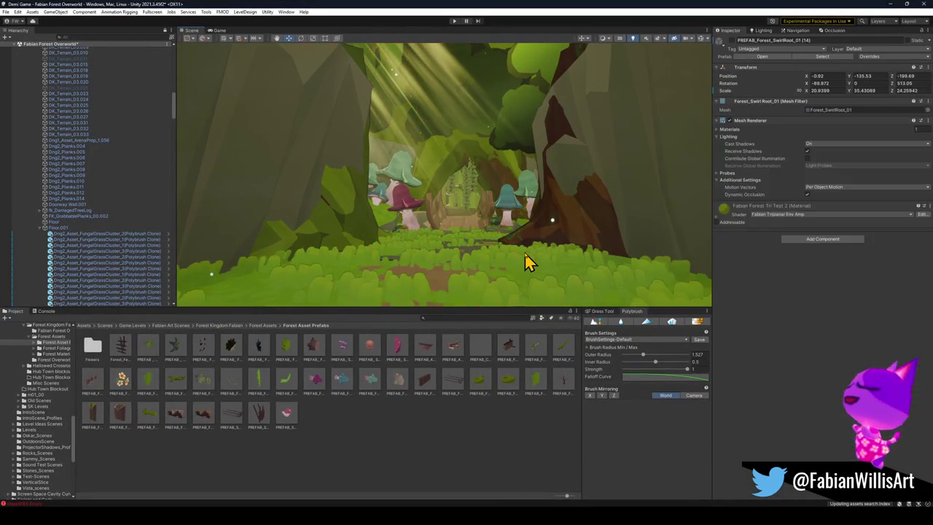
scroll(524, 252, "down", 3)
mouse_move(523, 253)
left_mouse_down()
mouse_move(659, 248)
mouse_move(604, 267)
left_mouse_up()
left_click(602, 268)
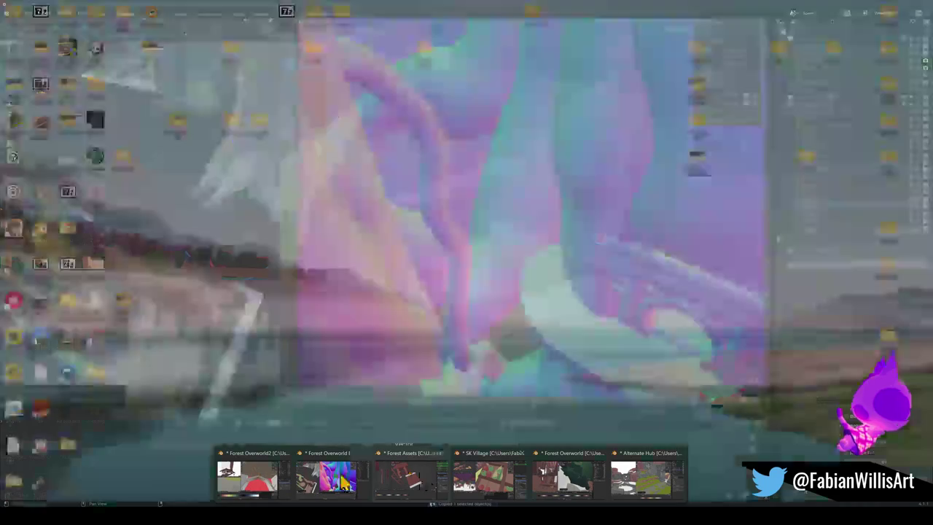
left_click(256, 488)
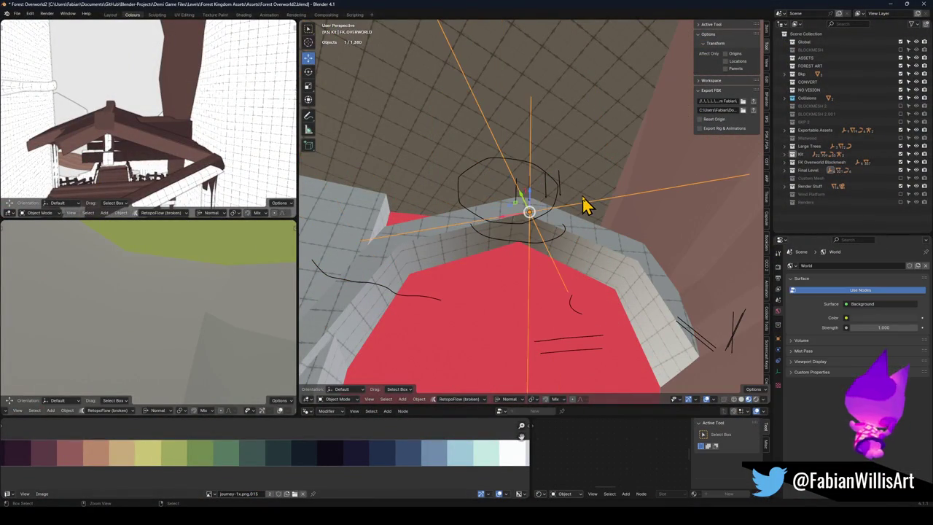
Step: Select the damaged tree log and step back through undo history until the brown log piece is removed
left_click(582, 196)
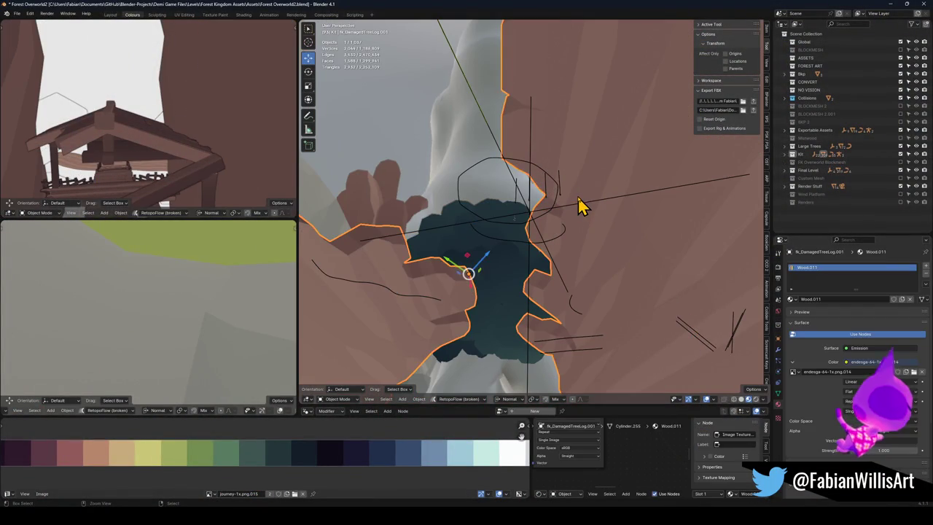
key("ctrl+z")
key("ctrl+shift+z")
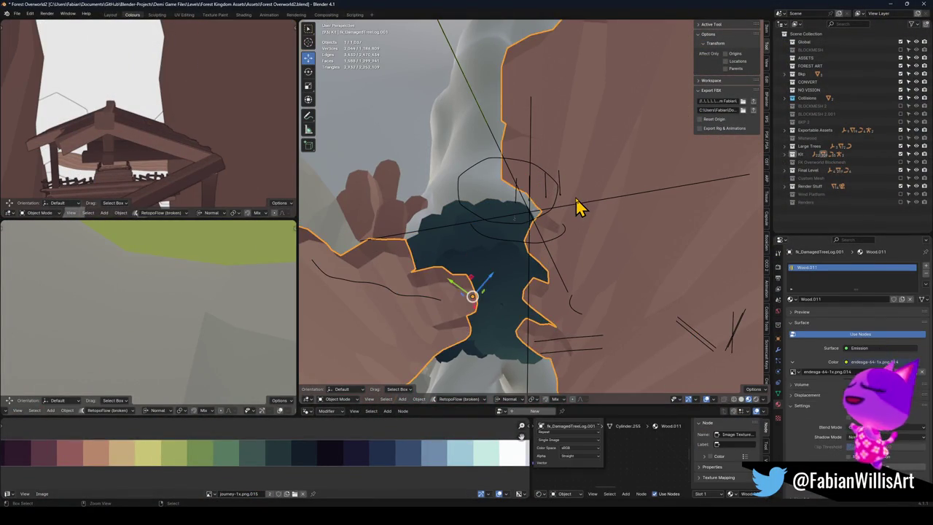
key("ctrl+z")
key("ctrl+z")
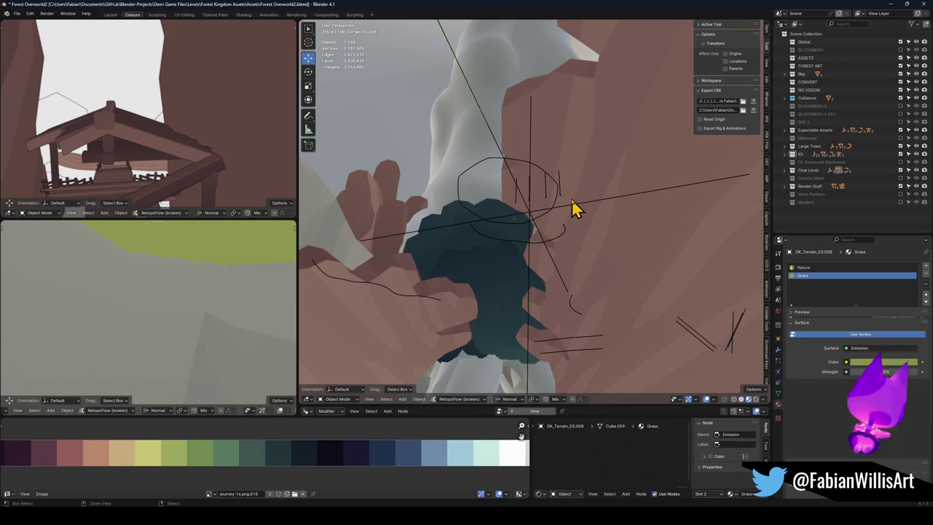
key("ctrl+z")
key("ctrl+z")
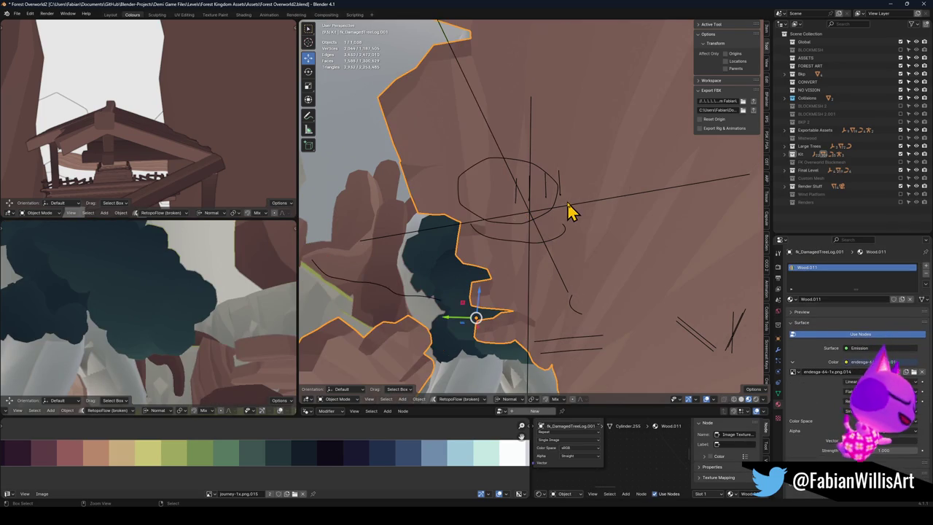
key("ctrl+z")
key("ctrl+z")
key("ctrl+z")
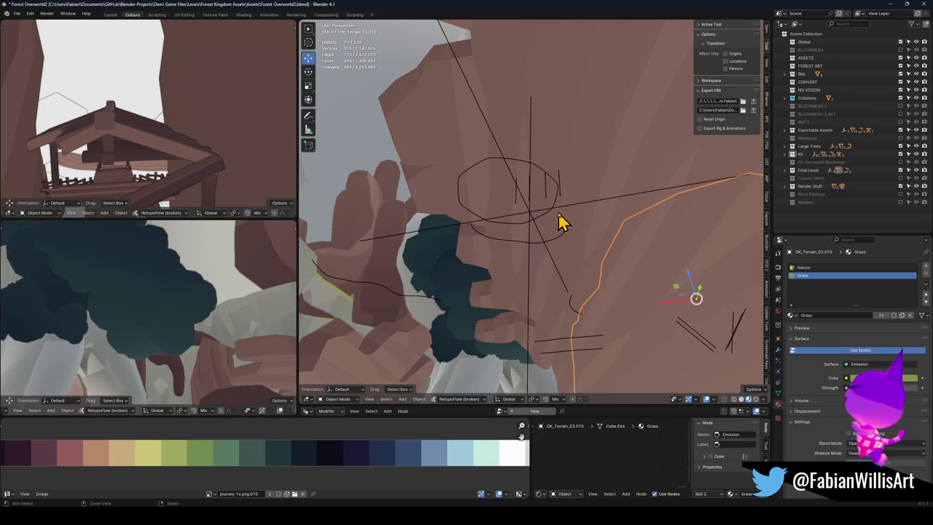
key("ctrl+z")
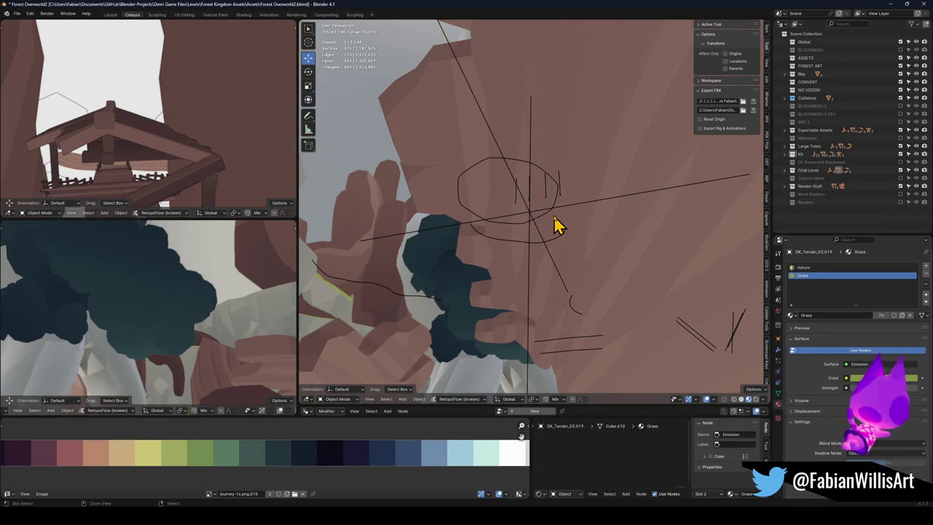
key("ctrl+z")
key("ctrl+z")
key("ctrl+z")
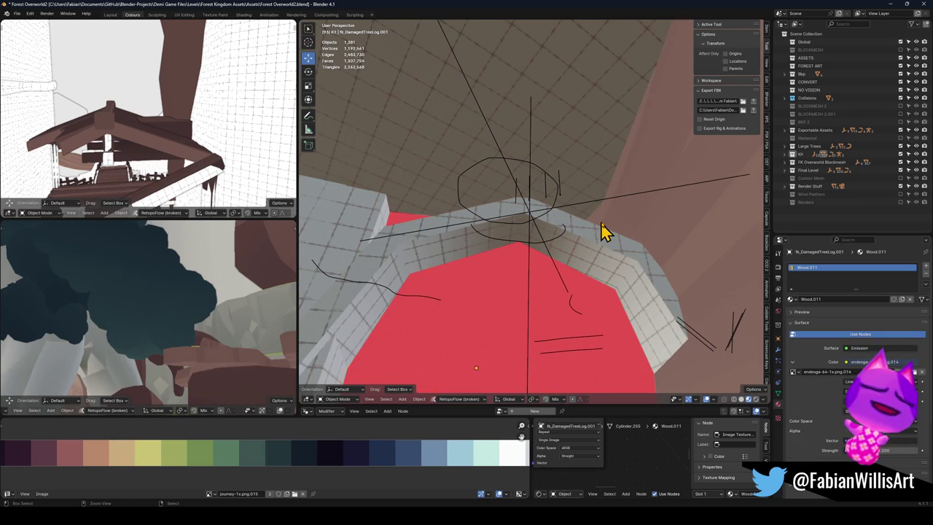
key("ctrl+z")
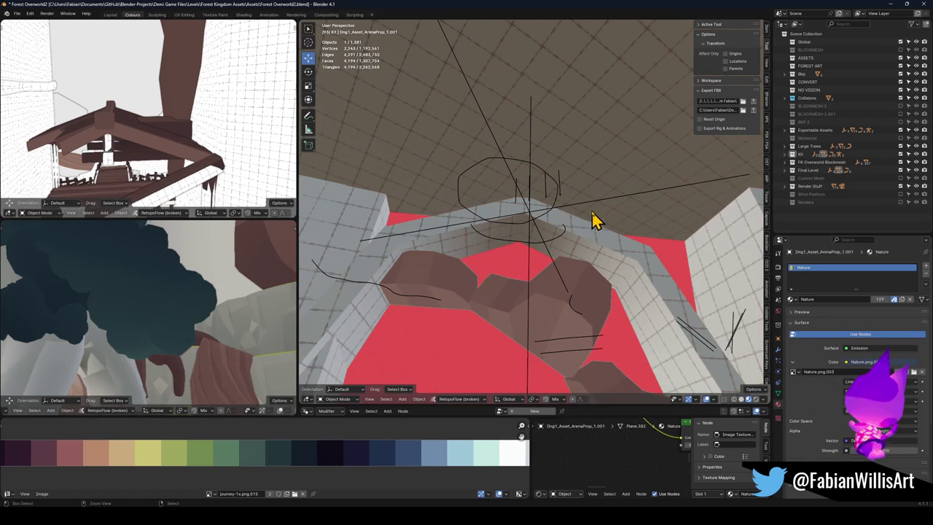
key("ctrl+z")
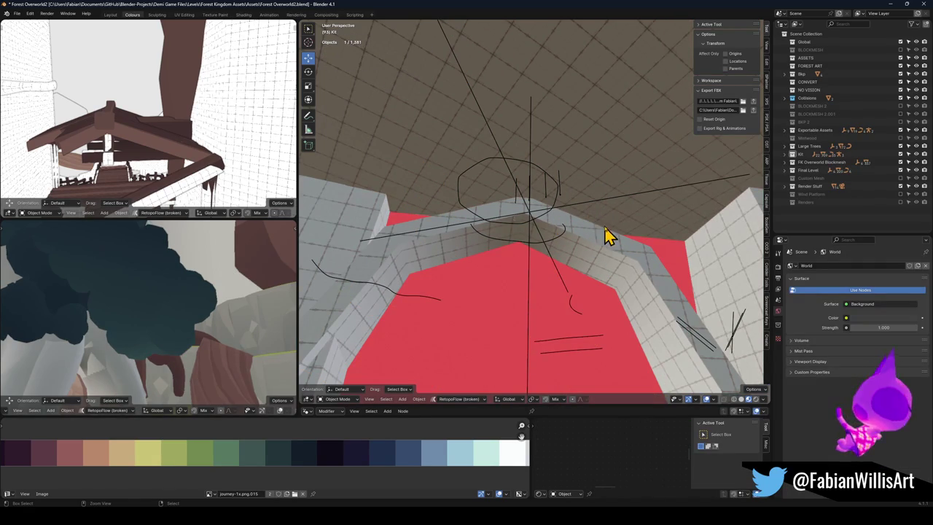
Step: Walk-fly through the wall toward the rocks and canopy, then clear the selection
key("shift+grave")
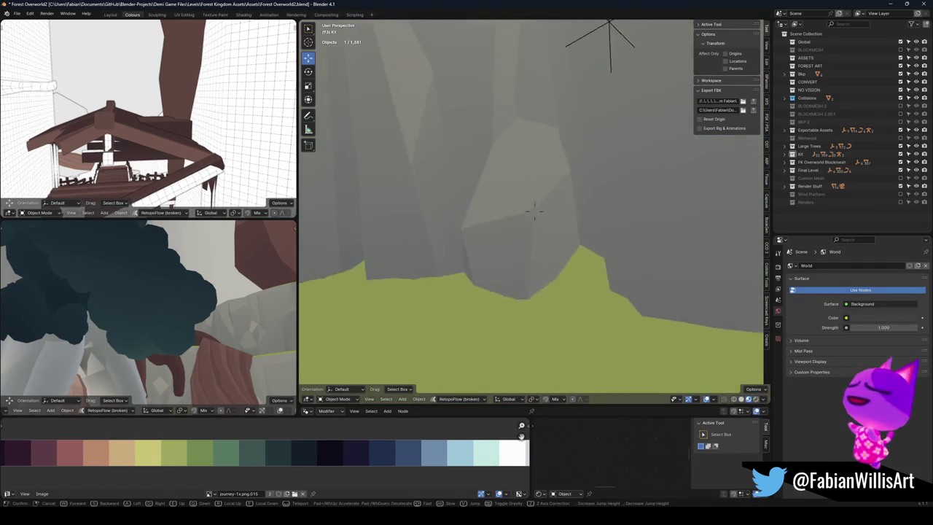
key("w")
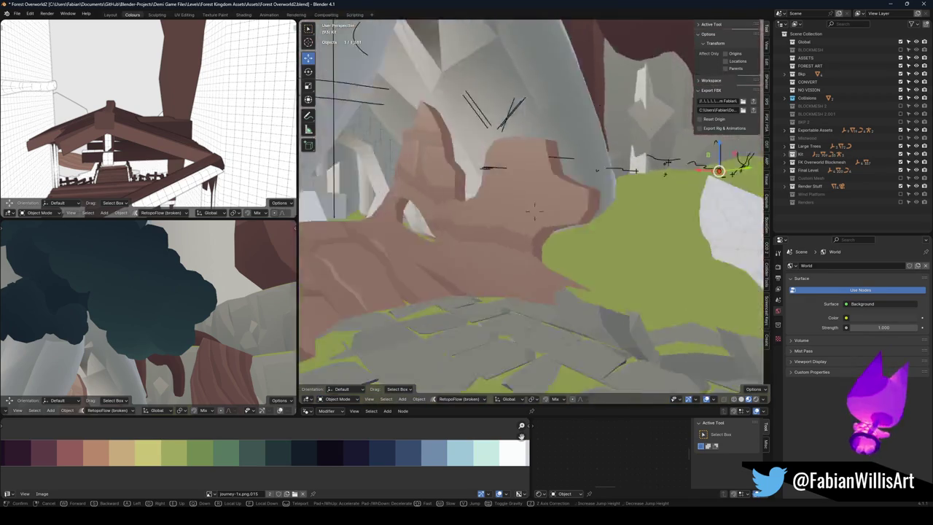
key("s")
key("alt+a")
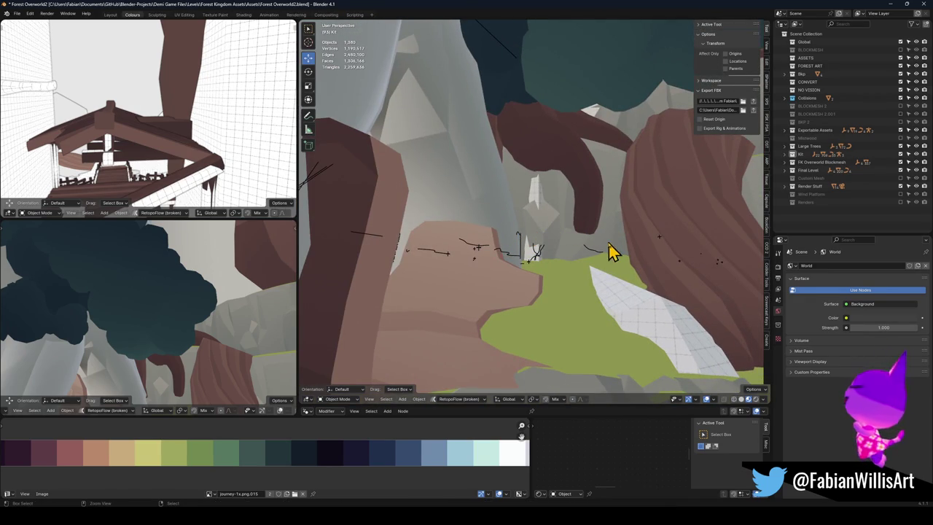
Step: Inspect the drg2_doorway_3.004 doorway up close and delete it
left_click(514, 241)
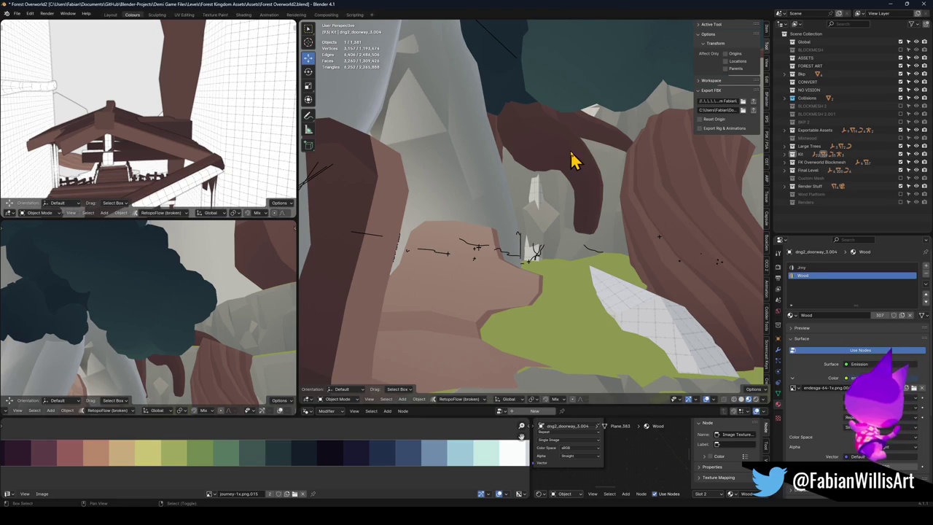
key("shift+grave")
key("w")
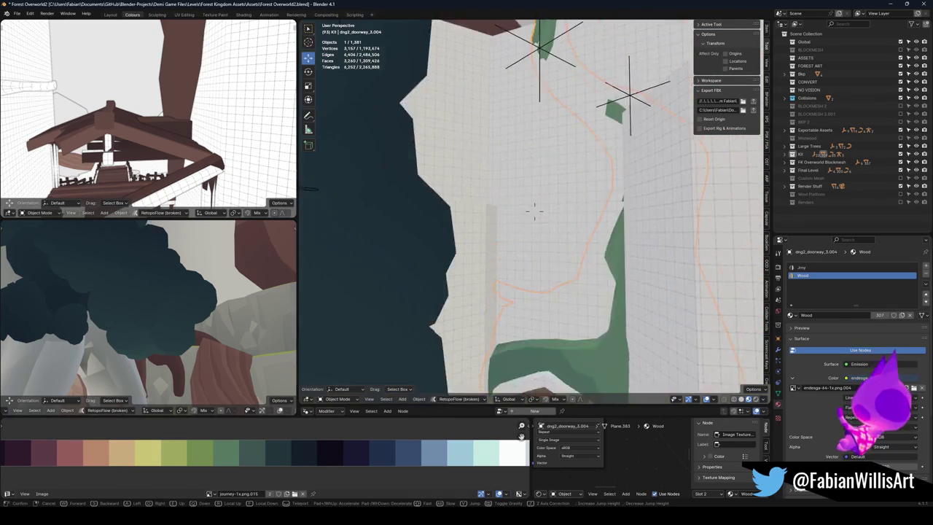
key("s")
key("w")
left_click(633, 155)
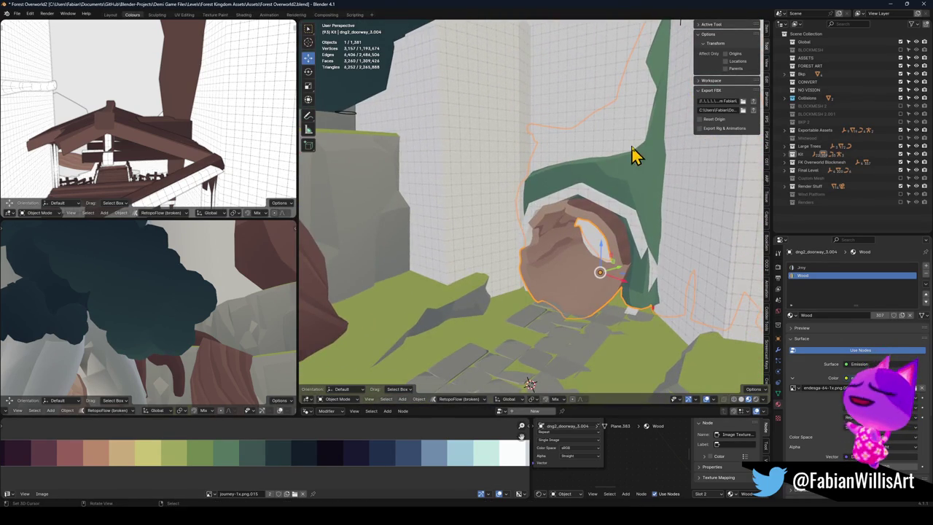
key("Delete")
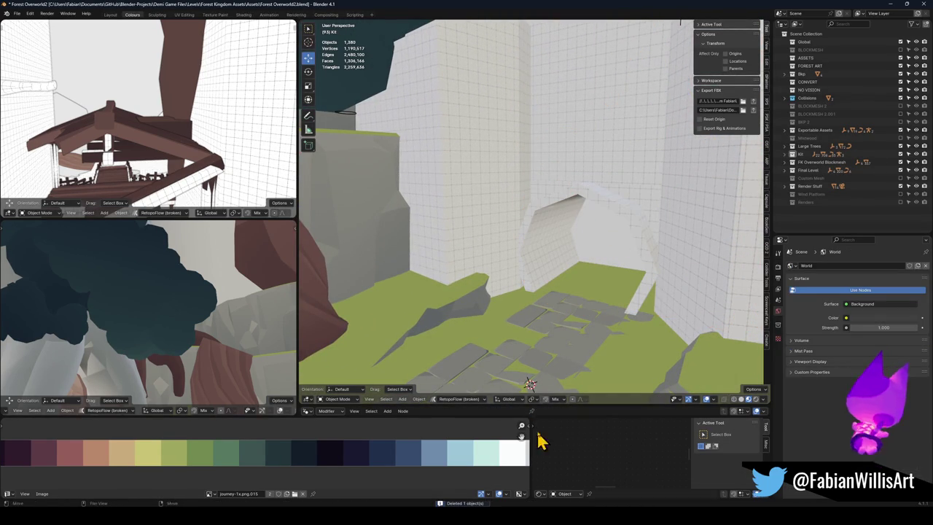
Step: Fly to the FK_OVERWORLD sketch plane, select it and select all its objects
key("shift+grave")
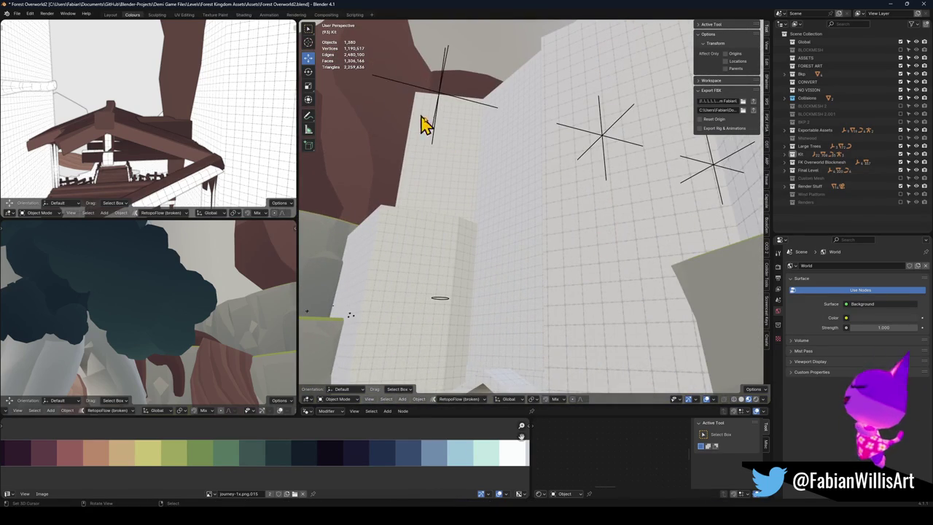
key("w")
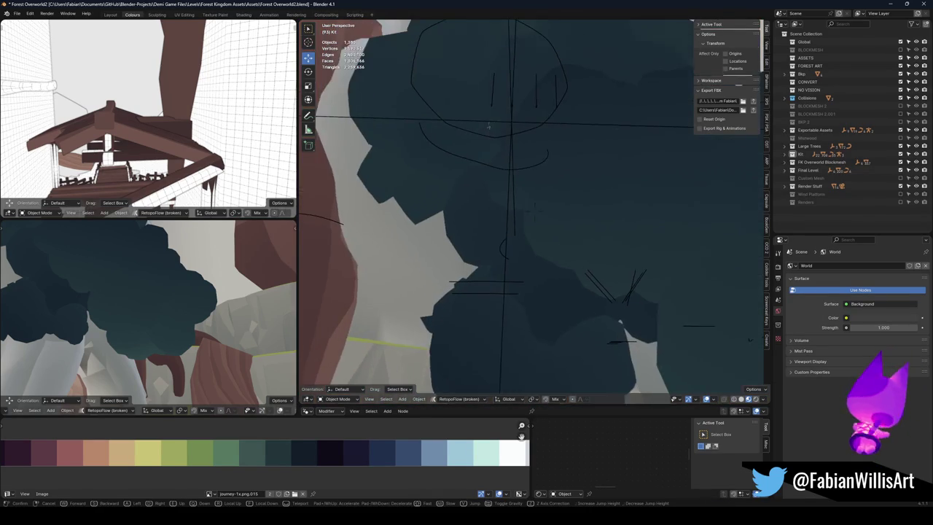
left_click(516, 181)
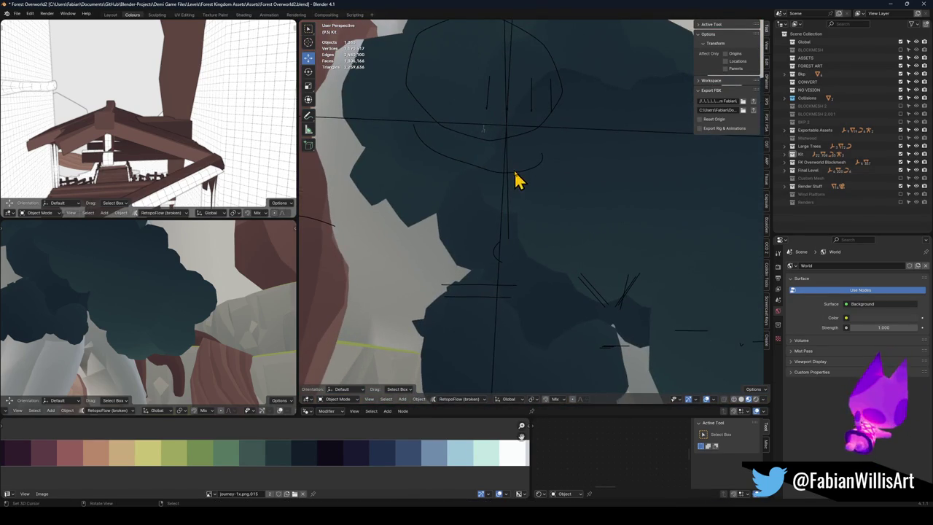
left_click(508, 200)
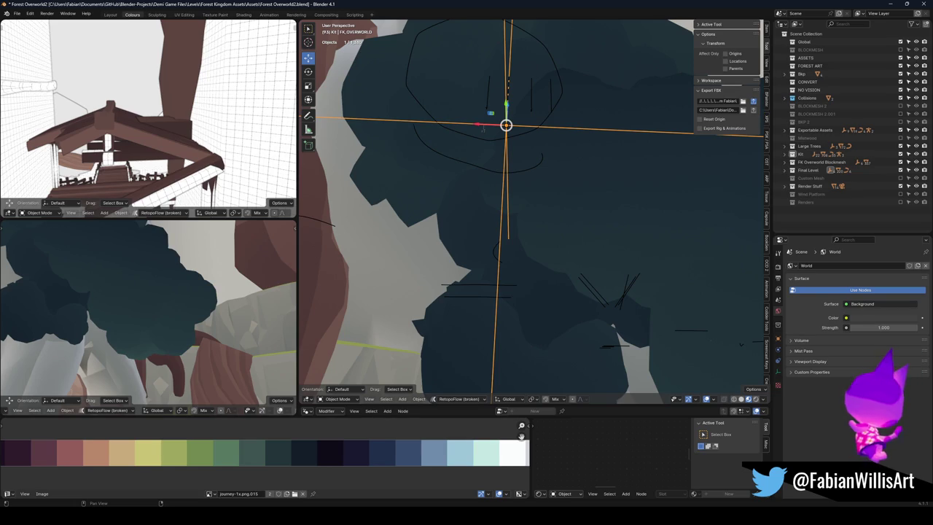
key("a")
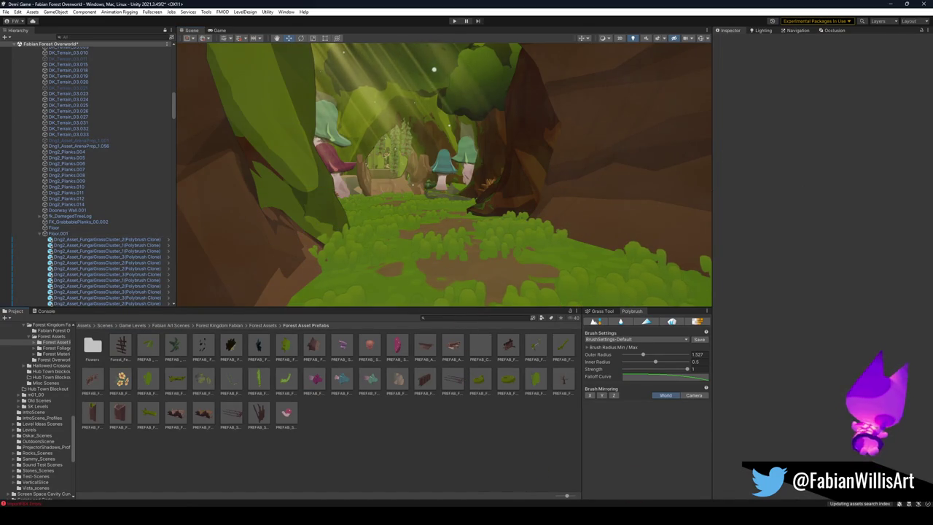
Step: Fly the Scene view along the grassy path toward the mushrooms and cave entrance
mouse_move(528, 202)
left_mouse_down()
mouse_move(485, 164)
mouse_move(442, 182)
mouse_move(338, 178)
mouse_move(404, 179)
mouse_move(421, 195)
mouse_move(501, 184)
left_mouse_up()
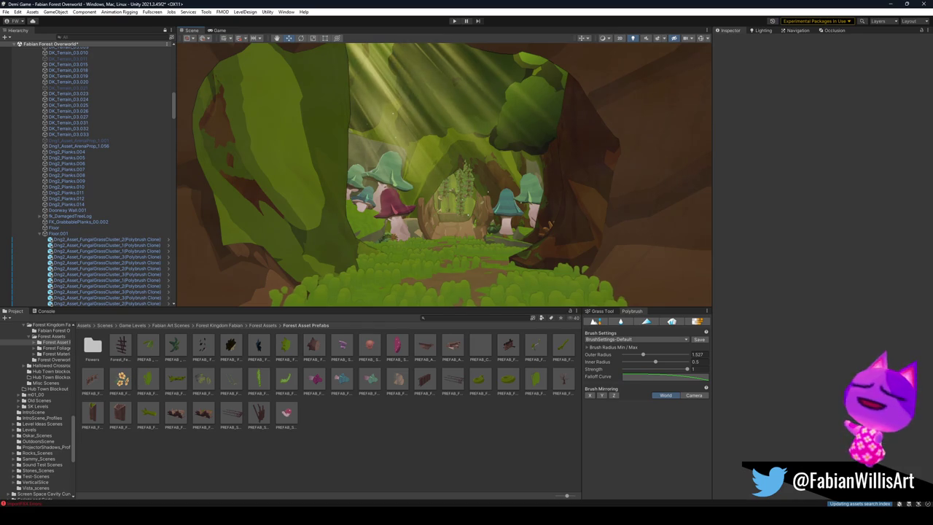
mouse_move(514, 188)
left_mouse_down()
mouse_move(508, 196)
mouse_move(279, 209)
mouse_move(298, 177)
mouse_move(558, 216)
mouse_move(517, 216)
mouse_move(506, 264)
mouse_move(468, 193)
left_mouse_up()
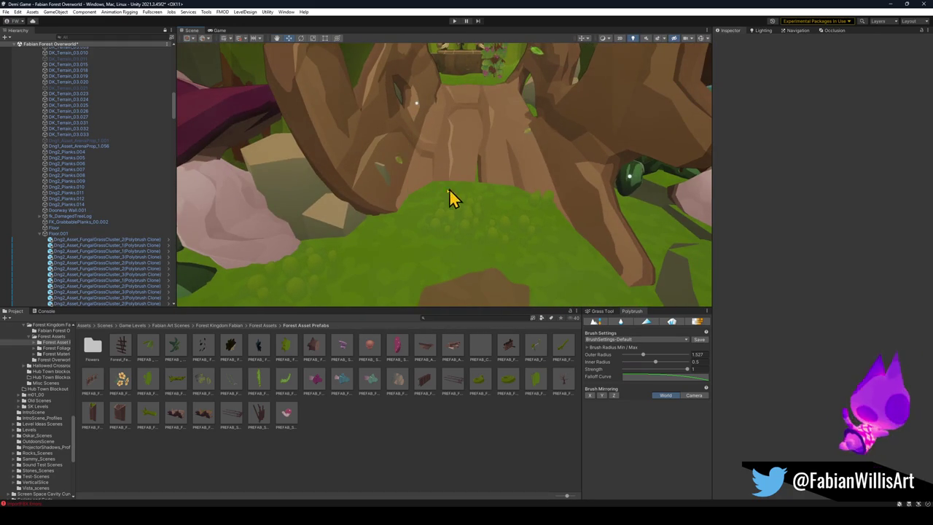
Step: Shift the rock left and scatter-paint fungal grass clusters across Floor.001 with Polybrush
left_click(337, 218)
left_click_drag(334, 199, 325, 199)
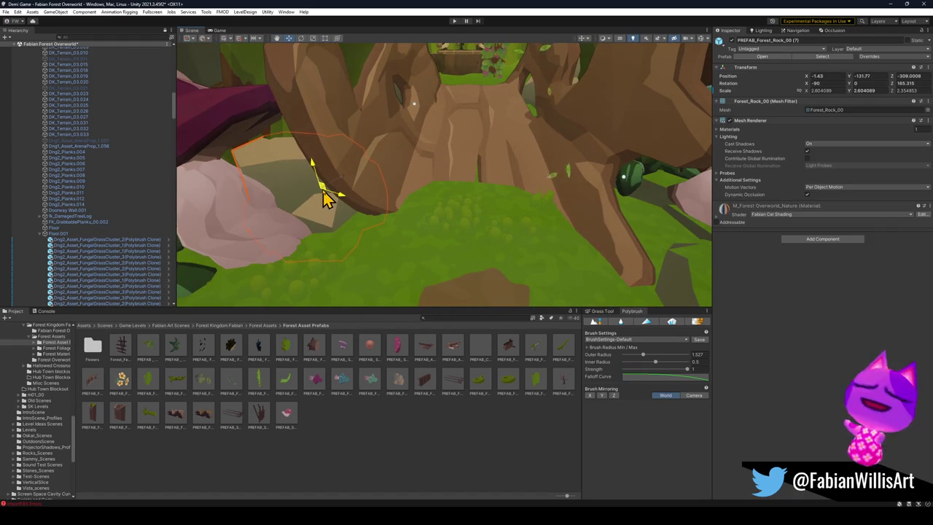
left_click(419, 272)
left_click(673, 323)
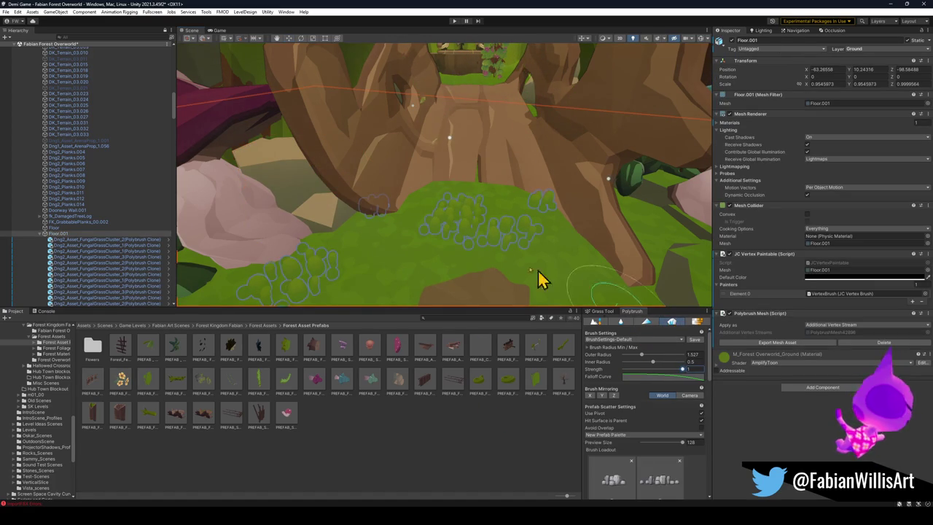
mouse_move(567, 267)
left_mouse_down()
mouse_move(606, 285)
mouse_move(437, 243)
mouse_move(413, 269)
left_mouse_up()
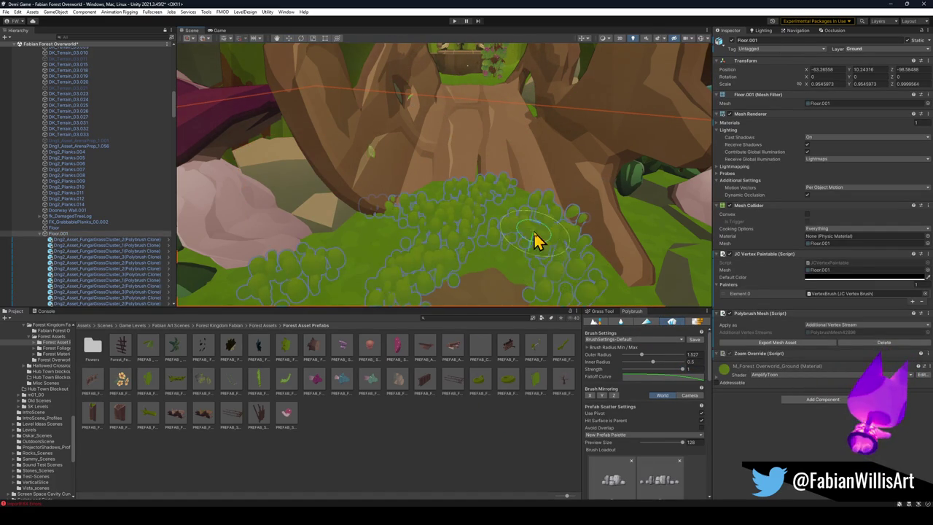
Step: Fly down the forest path, pull back from the cave and select the GodRays object
left_click(673, 323)
mouse_move(576, 240)
left_mouse_down()
mouse_move(547, 273)
mouse_move(515, 210)
mouse_move(534, 188)
left_mouse_up()
mouse_move(539, 262)
left_mouse_down()
mouse_move(475, 246)
mouse_move(465, 291)
mouse_move(473, 294)
mouse_move(466, 242)
mouse_move(750, 251)
mouse_move(742, 231)
mouse_move(527, 250)
mouse_move(485, 241)
mouse_move(369, 248)
mouse_move(407, 250)
left_mouse_up()
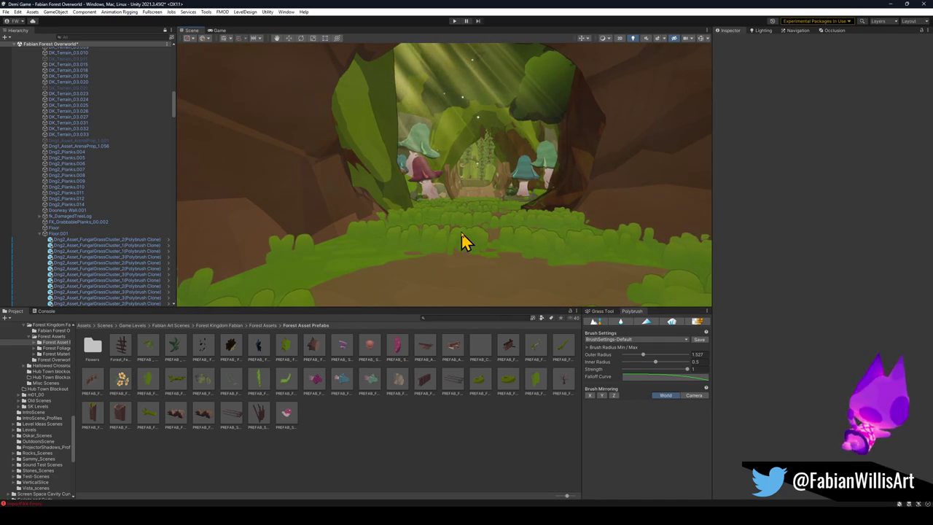
left_click_drag(496, 238, 494, 142)
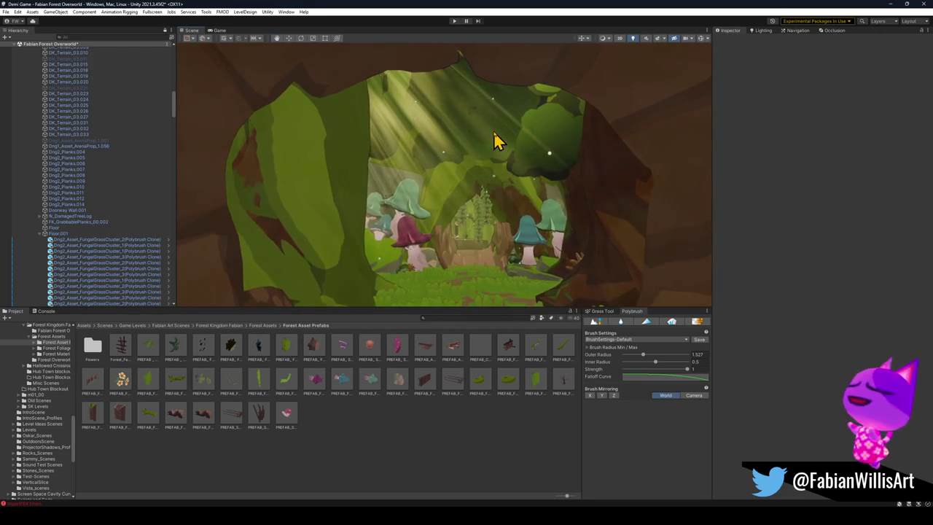
left_click(496, 146)
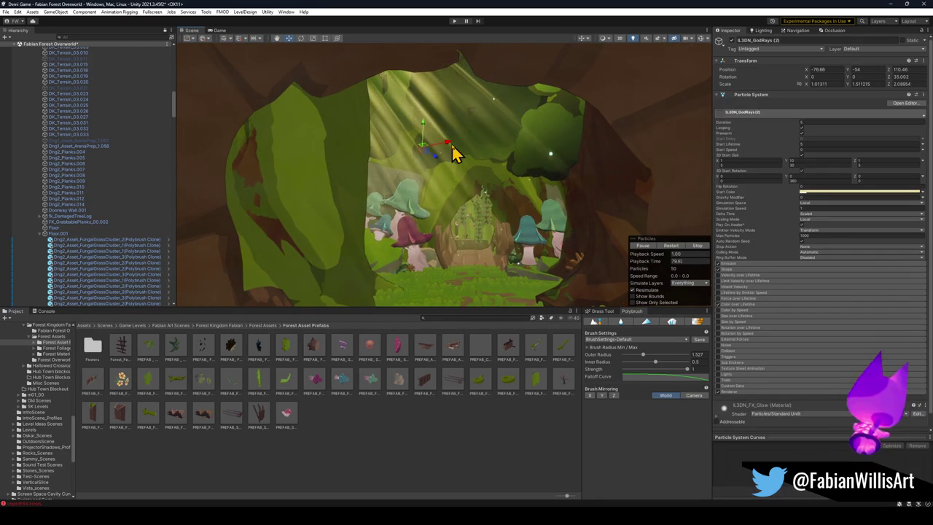
Step: Reposition the god-rays light shaft up and to the right in the cave
mouse_move(442, 139)
left_mouse_down()
mouse_move(477, 141)
mouse_move(442, 134)
mouse_move(432, 151)
mouse_move(494, 141)
mouse_move(431, 117)
mouse_move(413, 80)
mouse_move(450, 79)
left_mouse_up()
left_click(438, 77)
left_click(427, 77)
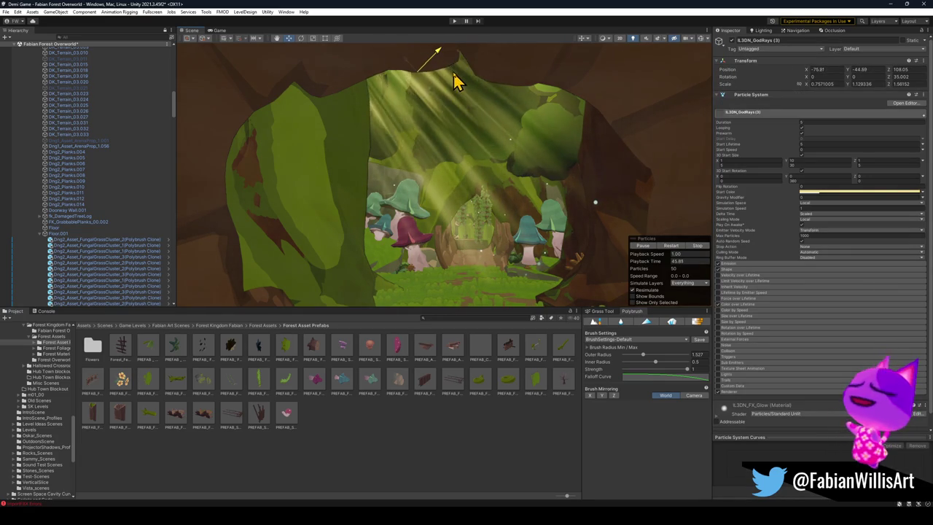
left_click(470, 433)
mouse_move(503, 218)
left_mouse_down()
mouse_move(520, 207)
mouse_move(514, 229)
mouse_move(524, 221)
left_mouse_up()
Step: Select the second god-ray effect and toggle its active checkbox off and back on
left_click(430, 168)
left_click(430, 168)
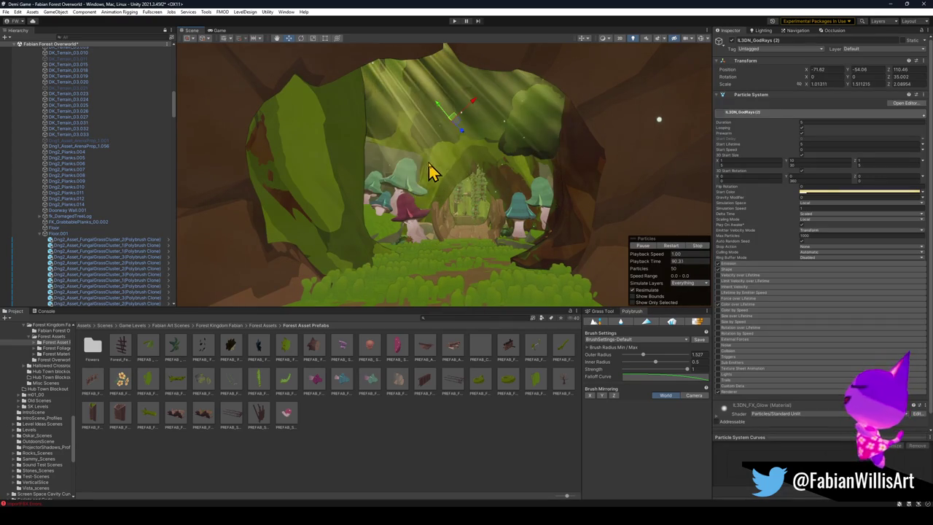
left_click(443, 433)
mouse_move(507, 190)
left_mouse_down()
mouse_move(512, 195)
mouse_move(436, 142)
left_mouse_up()
left_click(399, 110)
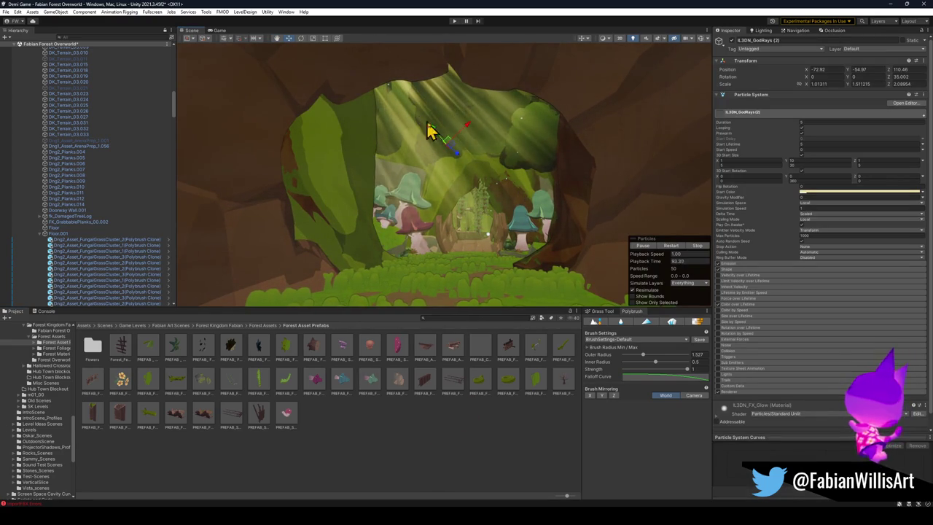
left_click(733, 41)
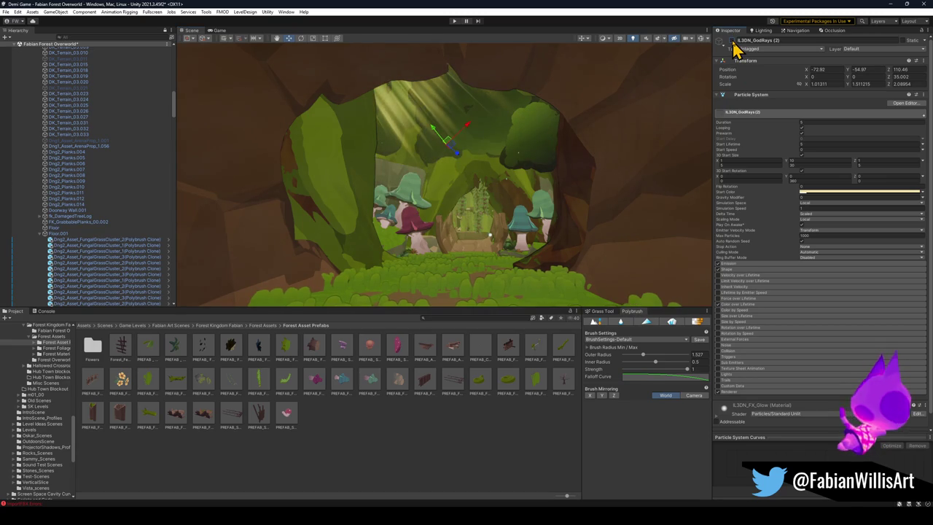
left_click(732, 41)
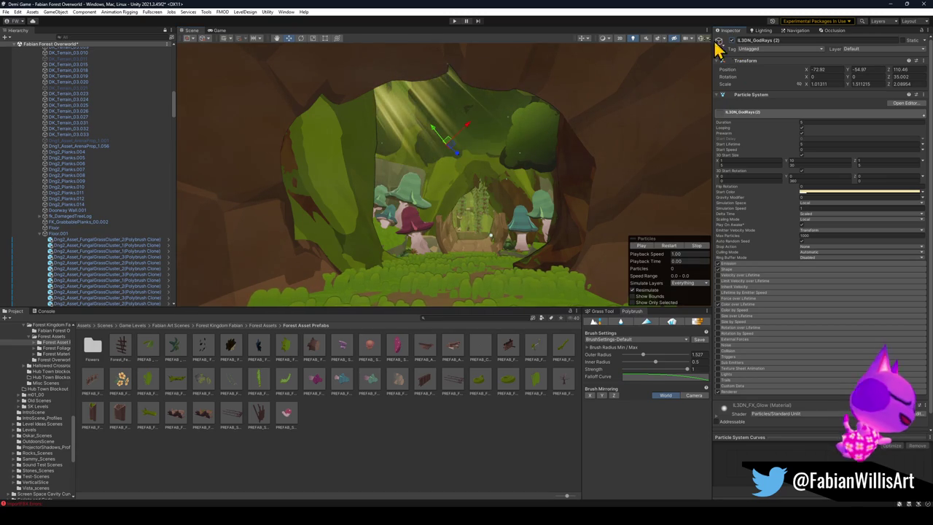
Step: Play the particle preview from a new angle and open the god rays' Start Color picker
left_click(642, 246)
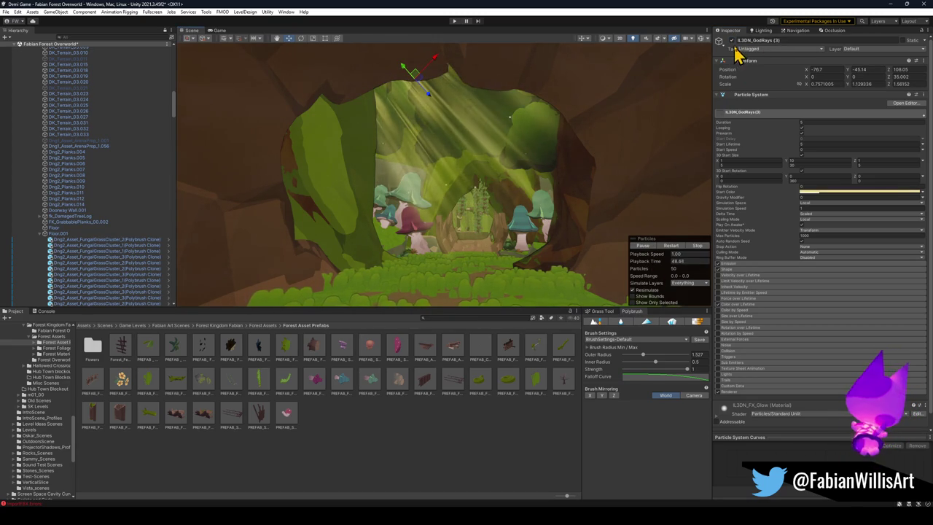
left_click_drag(544, 154, 533, 200)
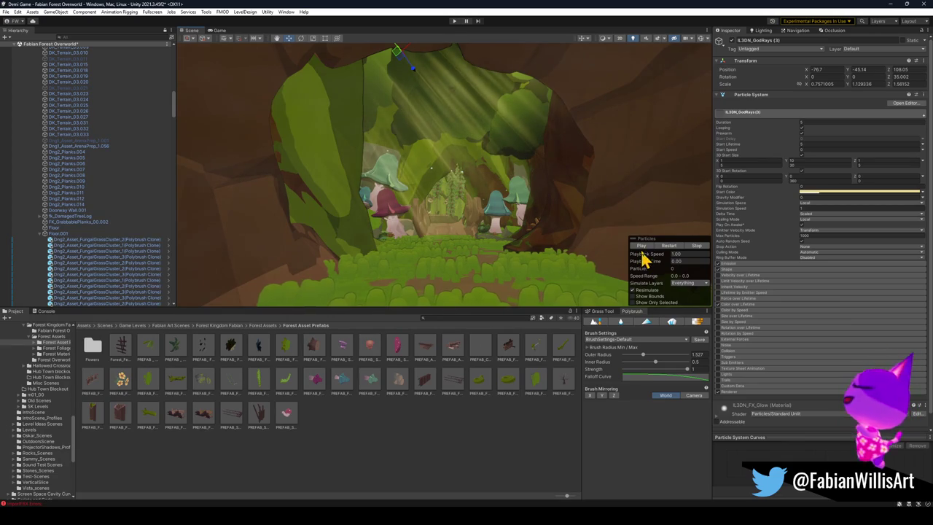
left_click(642, 246)
left_click(820, 192)
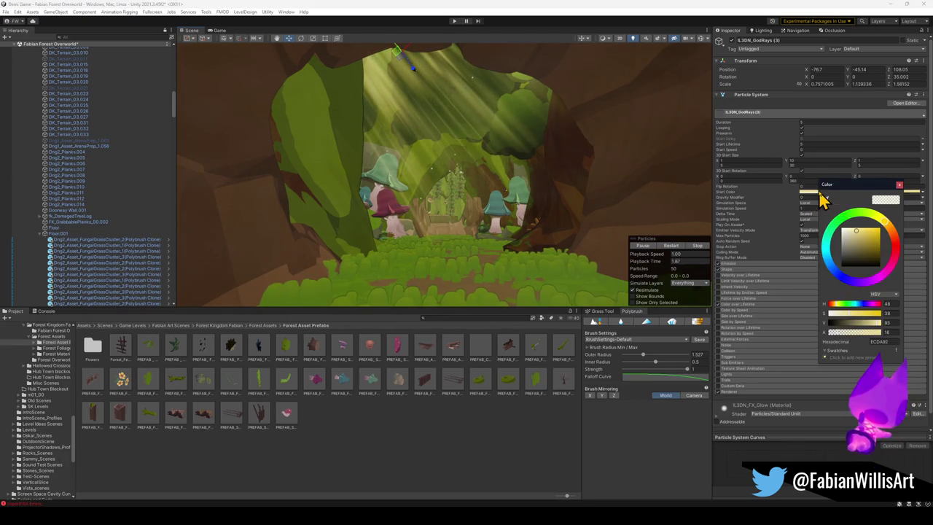
Step: Tint the GodRays (3) start colour a warmer peach by adjusting hue, saturation and value
left_click_drag(848, 318, 842, 316)
left_click_drag(882, 222, 892, 234)
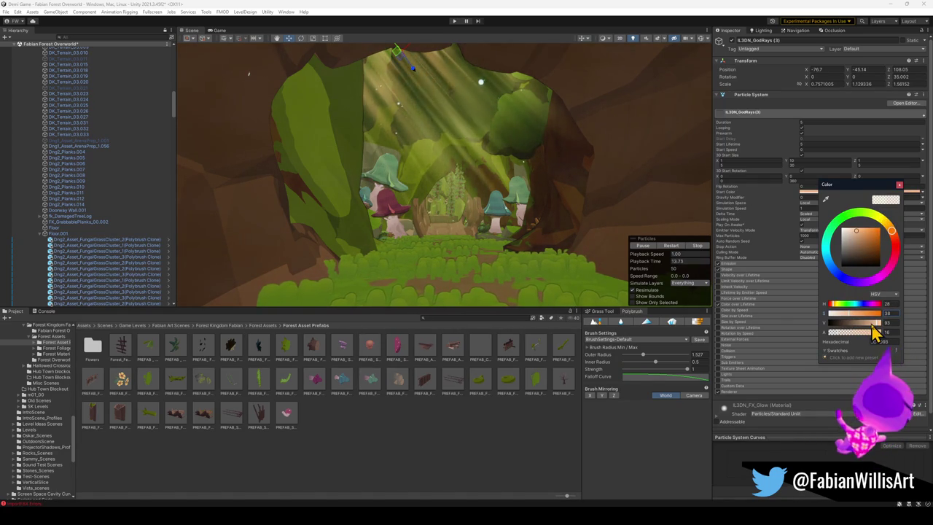
left_click_drag(874, 323, 863, 323)
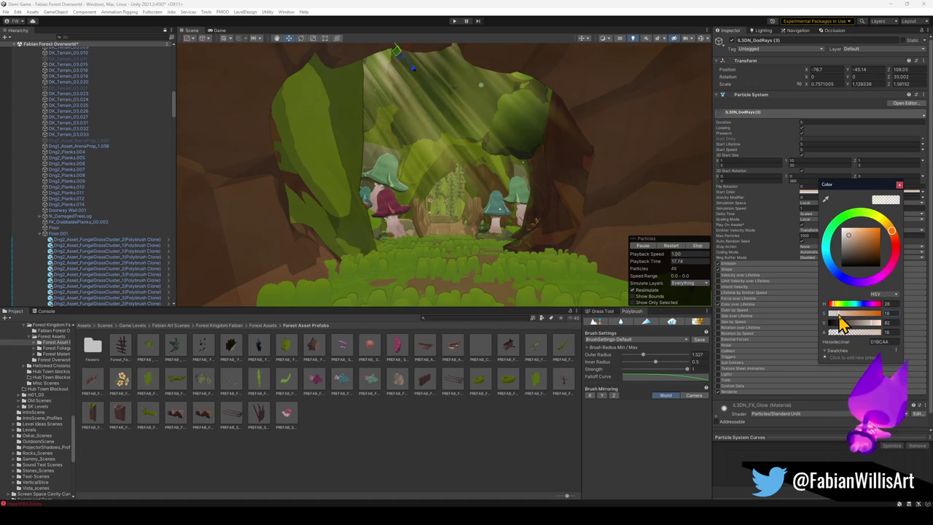
left_click_drag(872, 325, 878, 324)
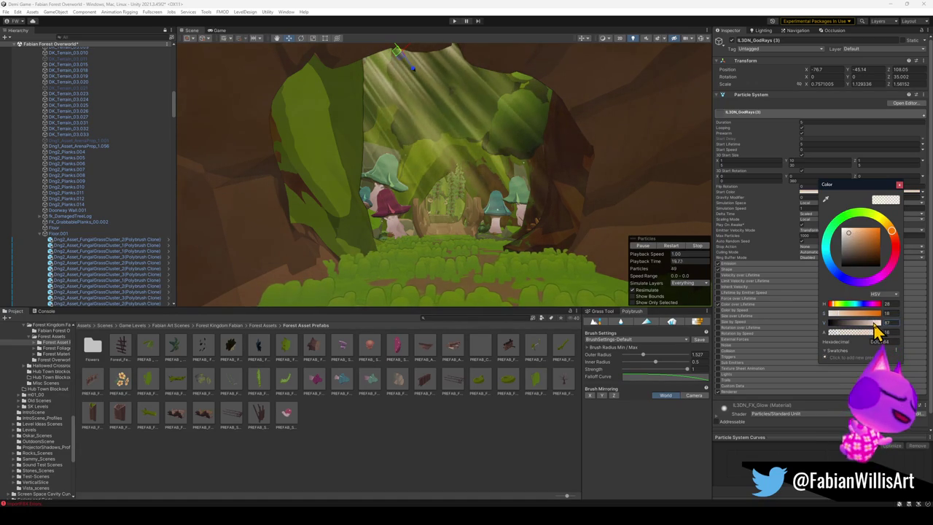
left_click_drag(896, 241, 899, 242)
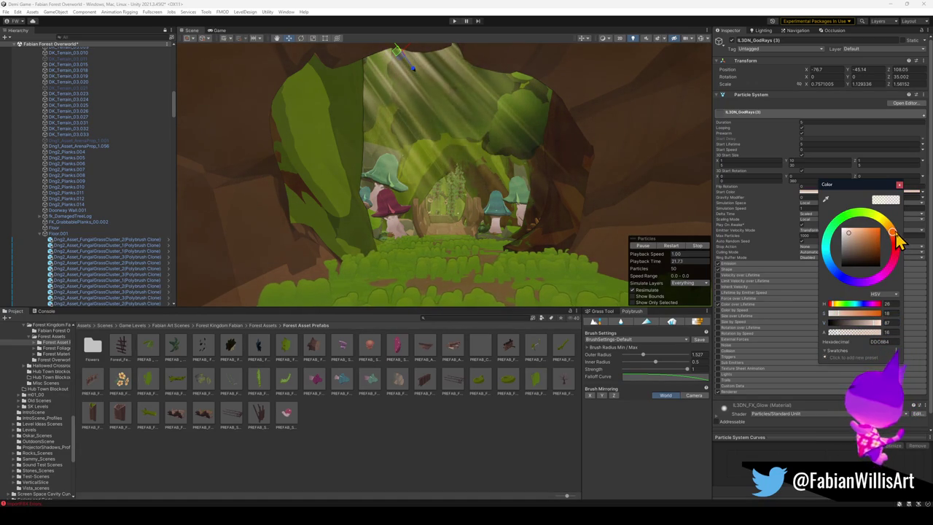
Step: Lower the start colour alpha of 6.3DN_GodRays (2) to about 4
left_click_drag(520, 200, 465, 115)
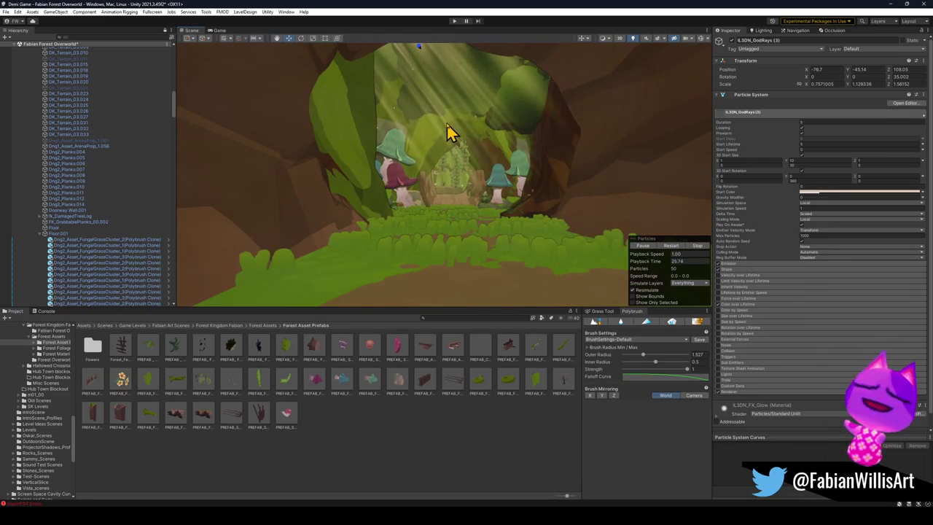
left_click(447, 131)
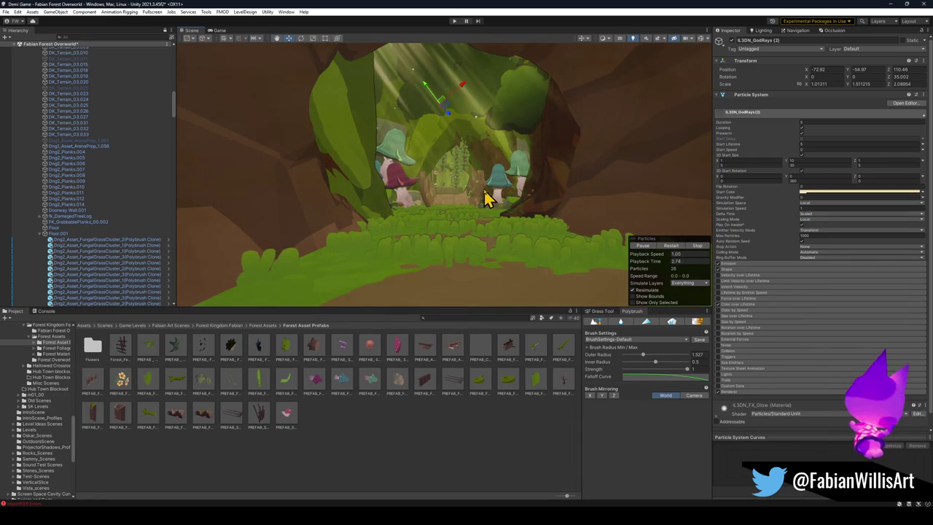
left_click(822, 191)
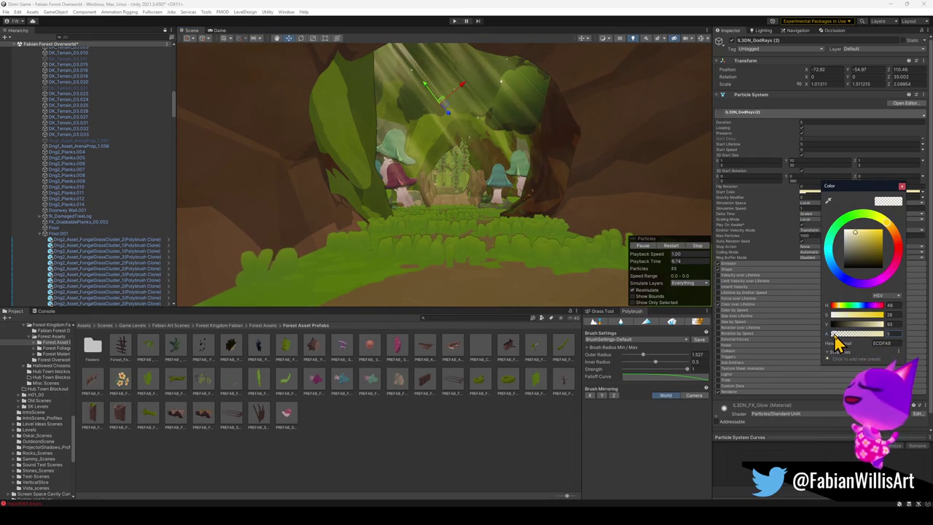
left_click_drag(837, 339, 836, 337)
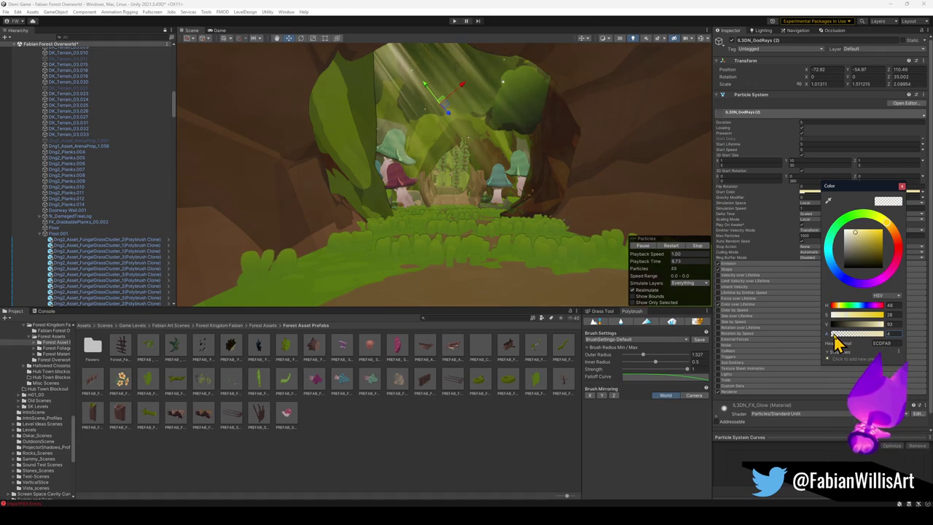
Step: Fly into the cave and select both god-ray objects together
mouse_move(493, 214)
left_mouse_down()
mouse_move(494, 202)
mouse_move(500, 206)
left_mouse_up()
key("w")
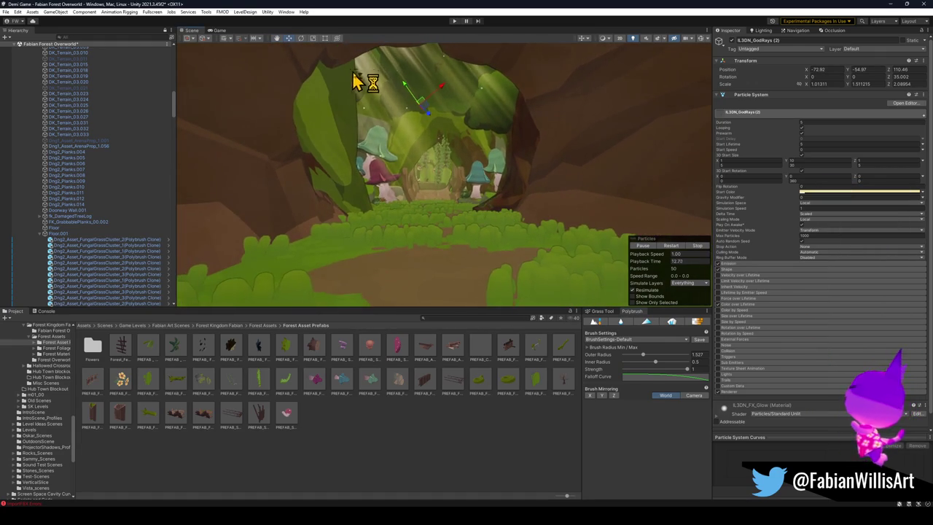
left_click(409, 106)
left_click(391, 119)
mouse_move(455, 131)
left_mouse_down()
mouse_move(446, 119)
mouse_move(389, 115)
left_mouse_up()
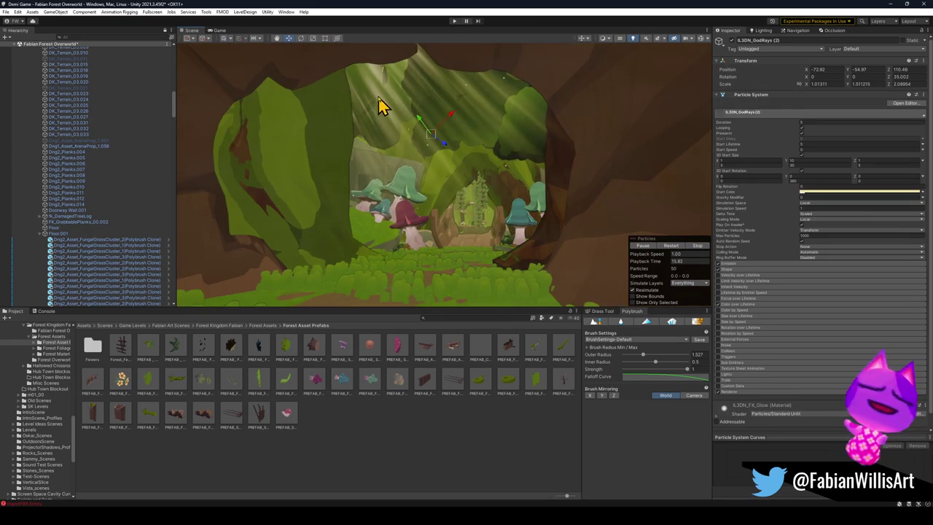
left_click(382, 106)
left_click_drag(448, 121, 457, 85)
Step: Move both GodRays objects near the top of the cave opening
left_click(454, 84)
left_click(456, 89)
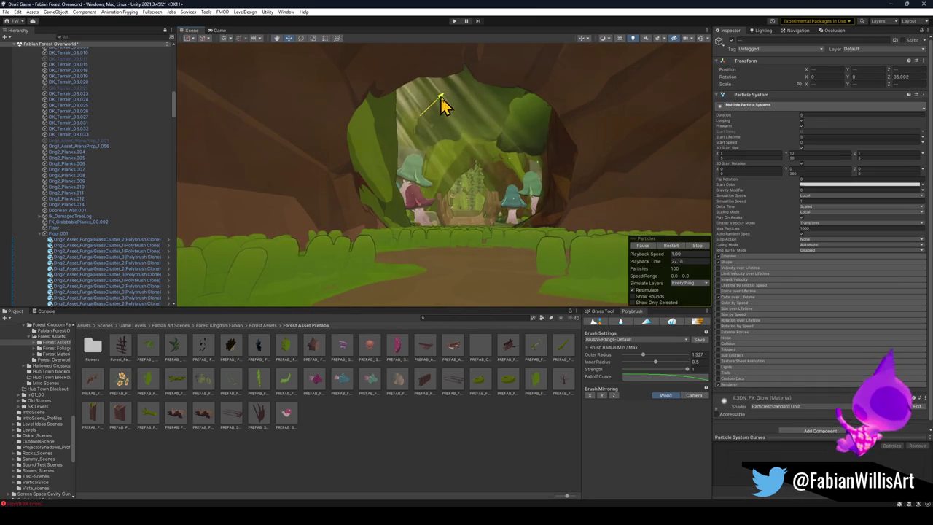
left_click_drag(450, 98, 483, 135)
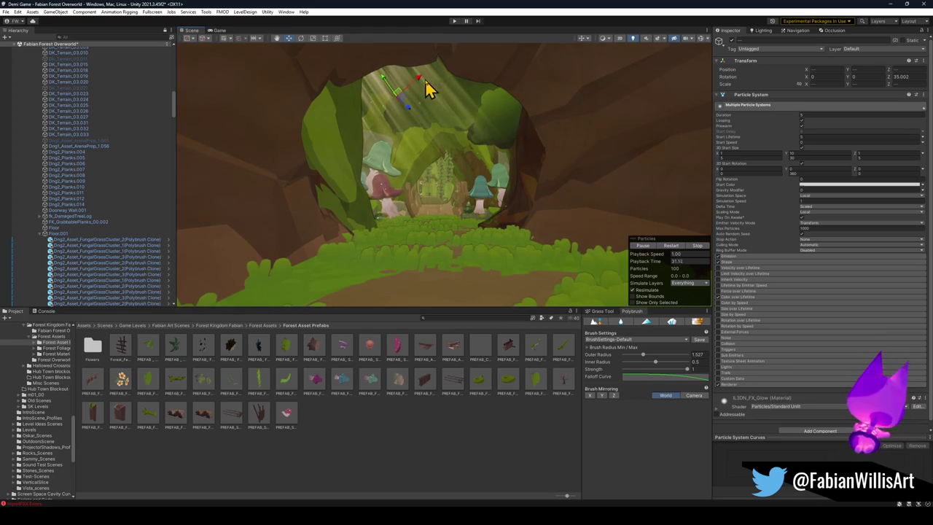
key("w")
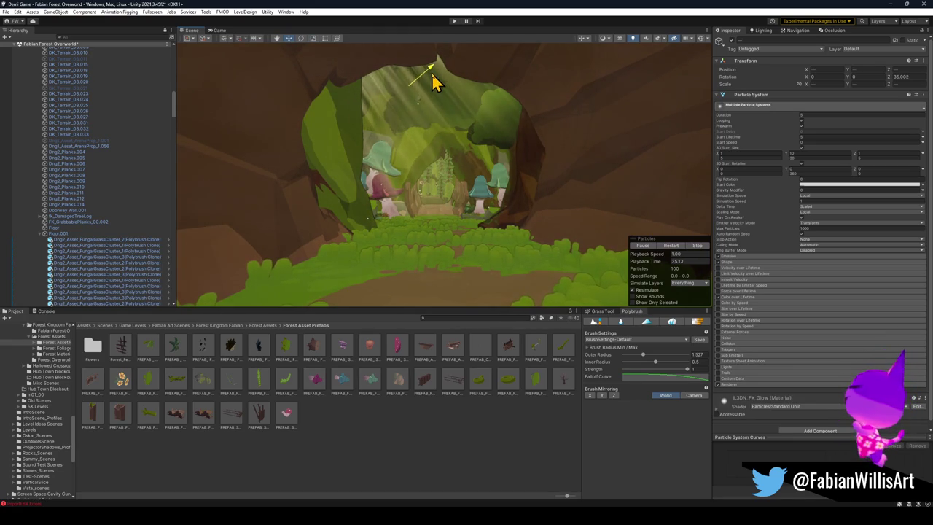
left_click_drag(397, 79, 379, 57)
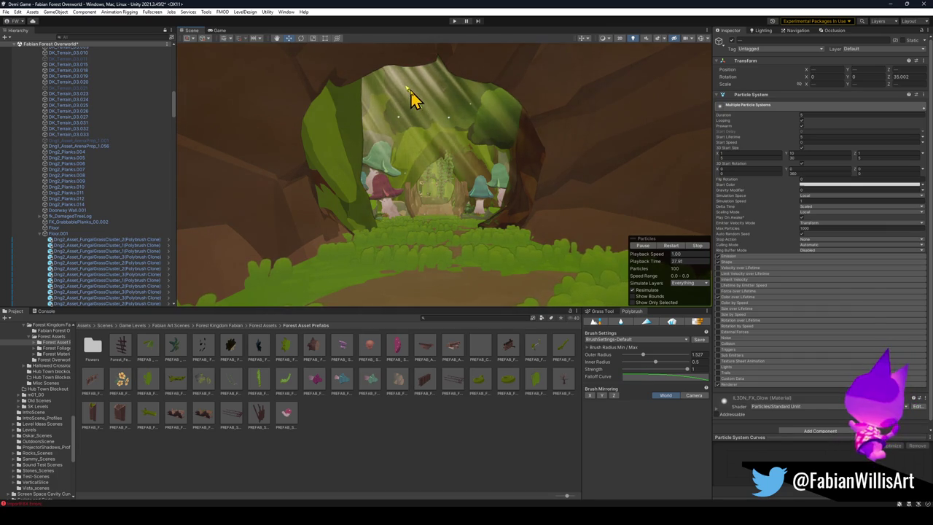
left_click_drag(412, 93, 430, 105)
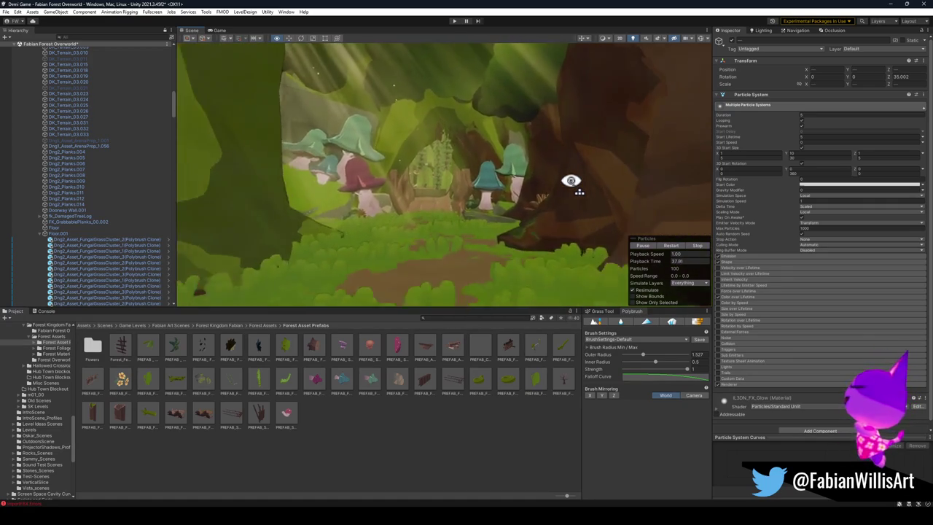
Step: Fly through the forest and select FOREST_LeavesChunky_00 (3) in the collapsed Hierarchy
mouse_move(379, 183)
left_mouse_down()
mouse_move(381, 123)
mouse_move(523, 151)
mouse_move(565, 183)
mouse_move(562, 207)
mouse_move(571, 183)
mouse_move(556, 187)
mouse_move(564, 132)
mouse_move(540, 83)
mouse_move(557, 97)
mouse_move(565, 181)
left_mouse_up()
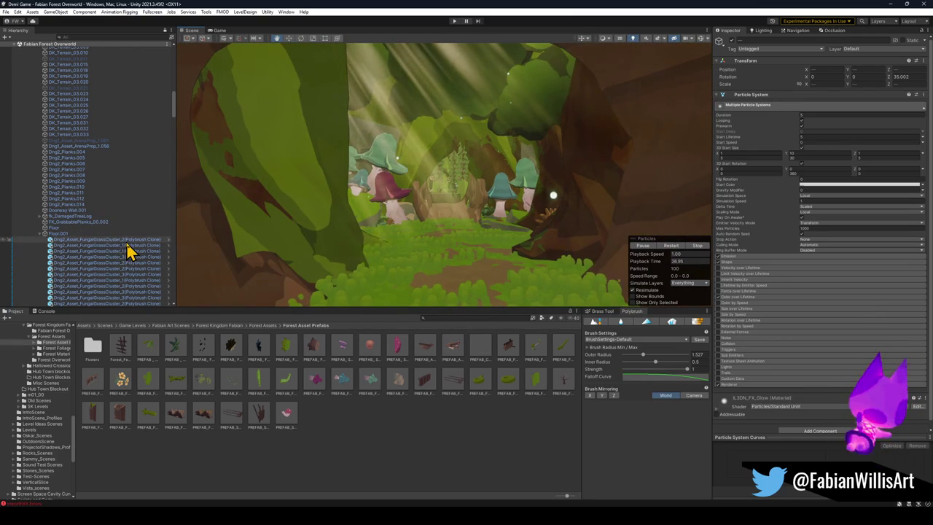
left_click(125, 241)
key("ctrl+a")
key("Left")
left_click(120, 206)
Step: Select the four FOREST_LeavesChunky_00 objects and toggle them inactive
left_click(76, 149)
left_click(75, 132, "shift")
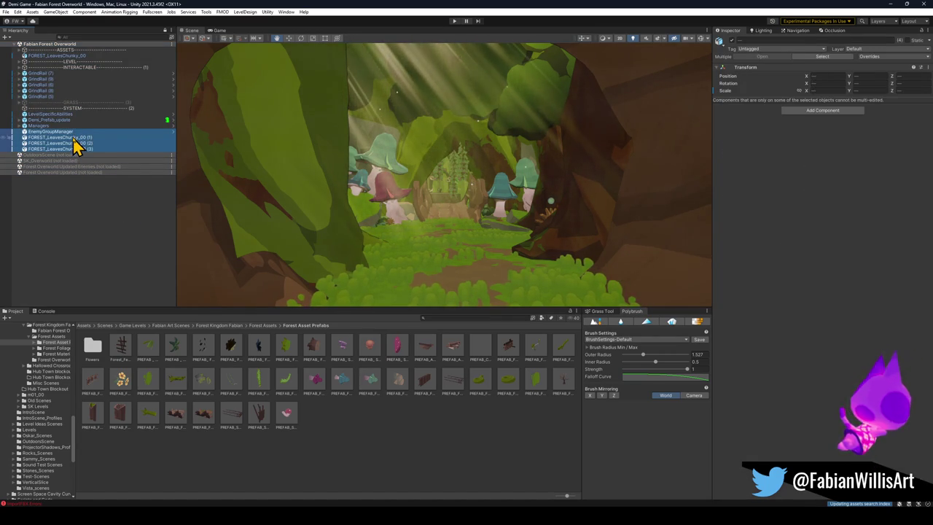
left_click(76, 138, "shift")
left_click_drag(339, 170, 423, 149)
left_click(730, 40)
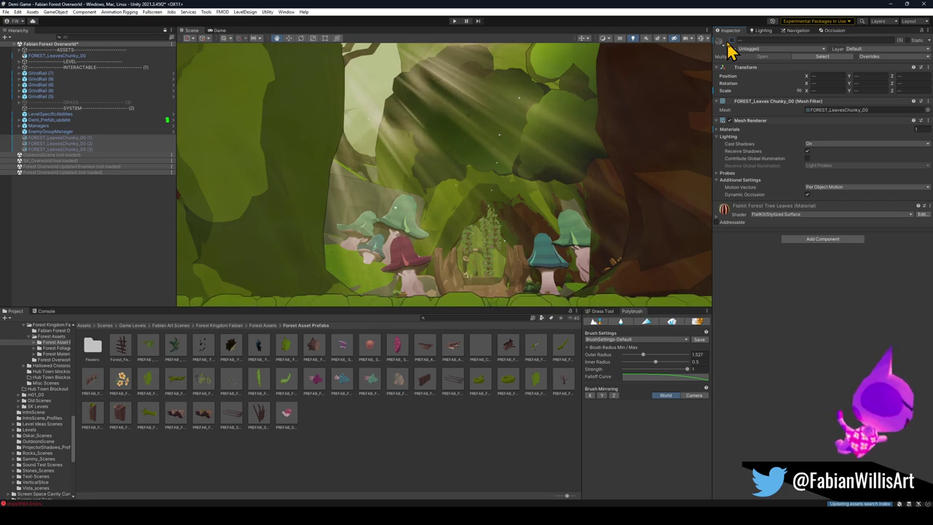
left_click(80, 57, "ctrl")
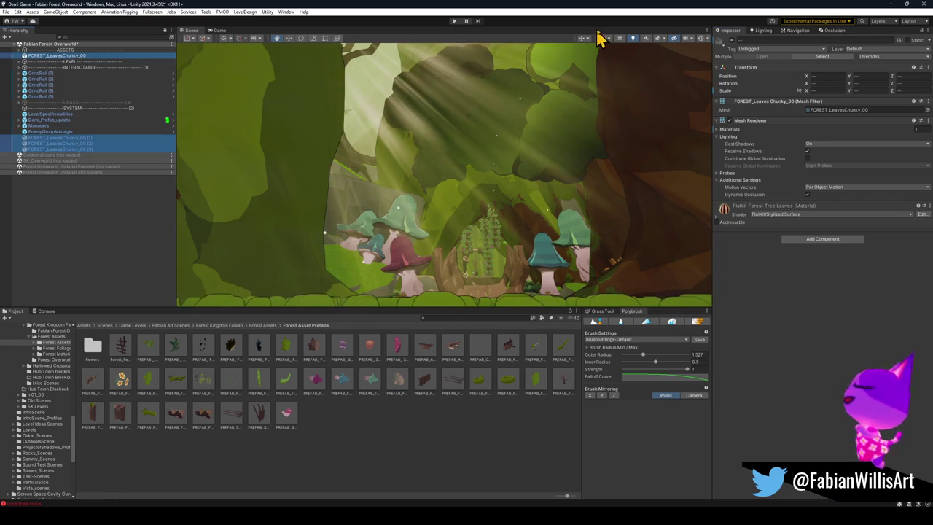
left_click(730, 41)
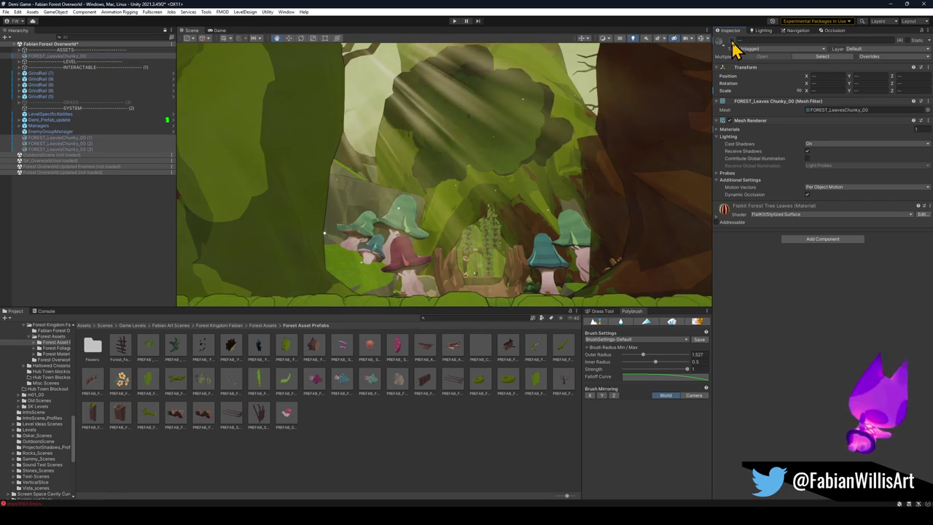
Step: Group the four leaf chunks under a new parent with Ctrl+Shift+G
mouse_move(558, 139)
left_mouse_down()
mouse_move(554, 152)
mouse_move(586, 153)
mouse_move(580, 128)
mouse_move(498, 106)
mouse_move(462, 119)
mouse_move(512, 144)
mouse_move(585, 155)
mouse_move(493, 151)
mouse_move(506, 173)
left_mouse_up()
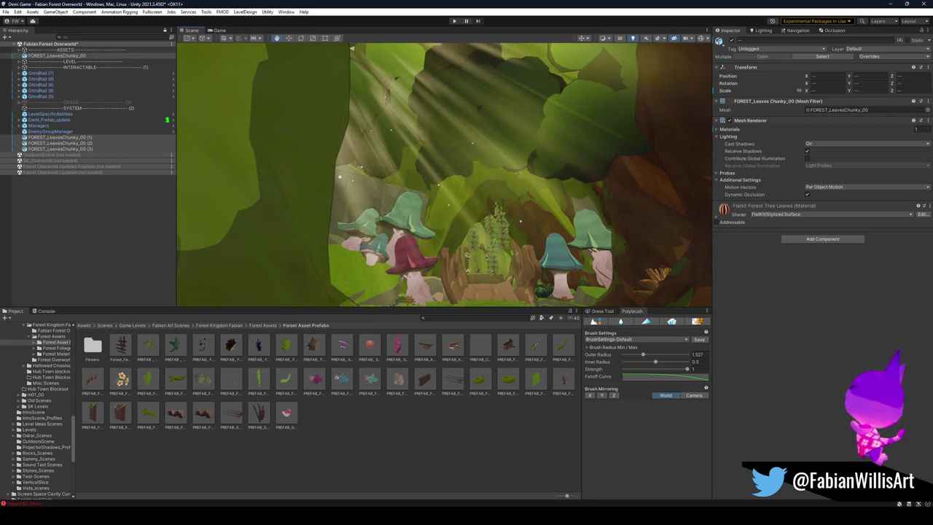
left_click_drag(410, 180, 386, 184)
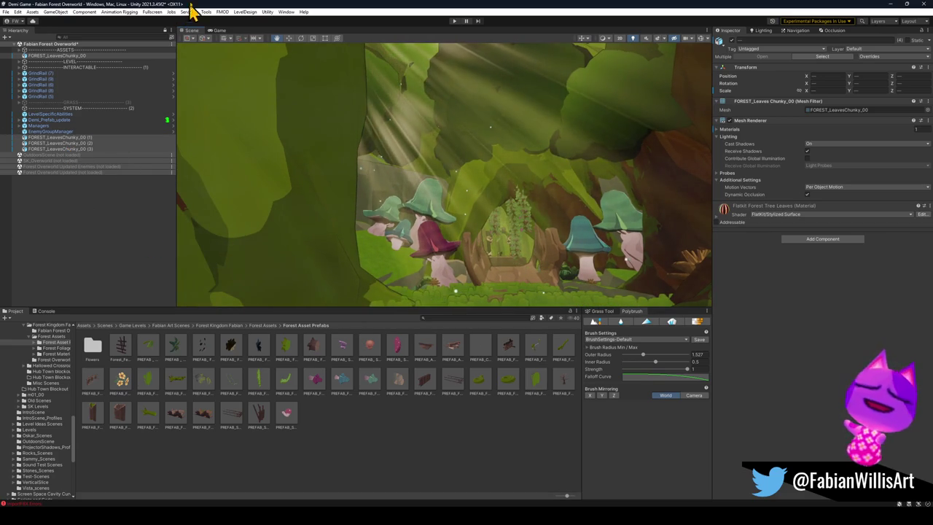
key("ctrl+shift+g")
type("Chunky Leave")
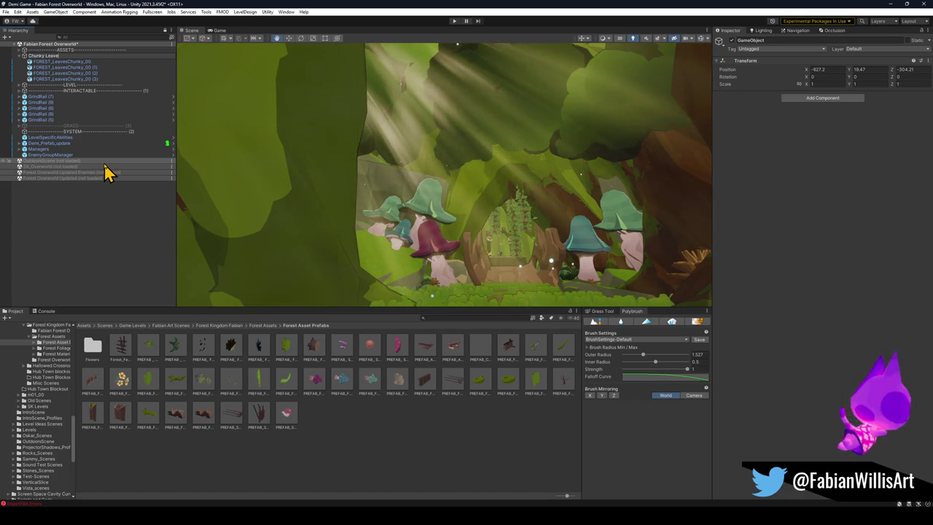
Step: Name the group Chunky Leaves and parent it under ASSETS
type("s")
key("Return")
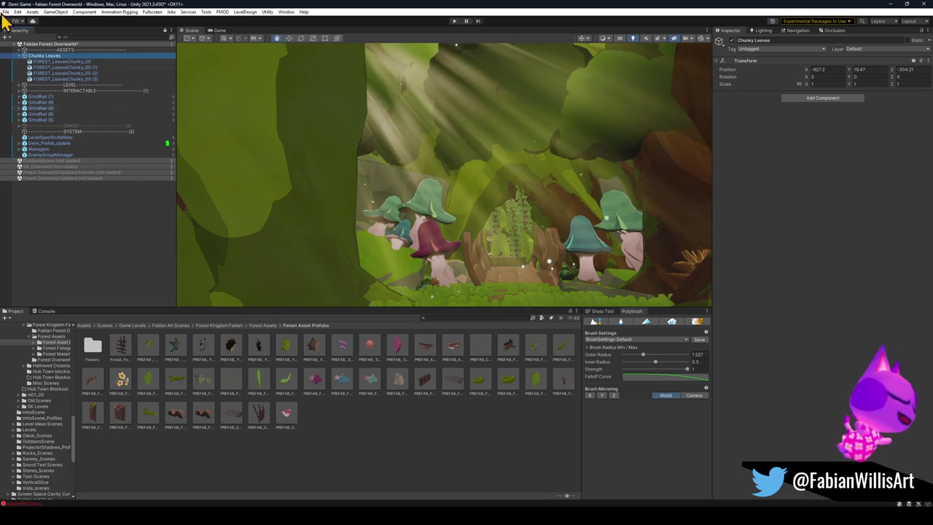
left_click(19, 57)
left_click_drag(42, 57, 51, 50)
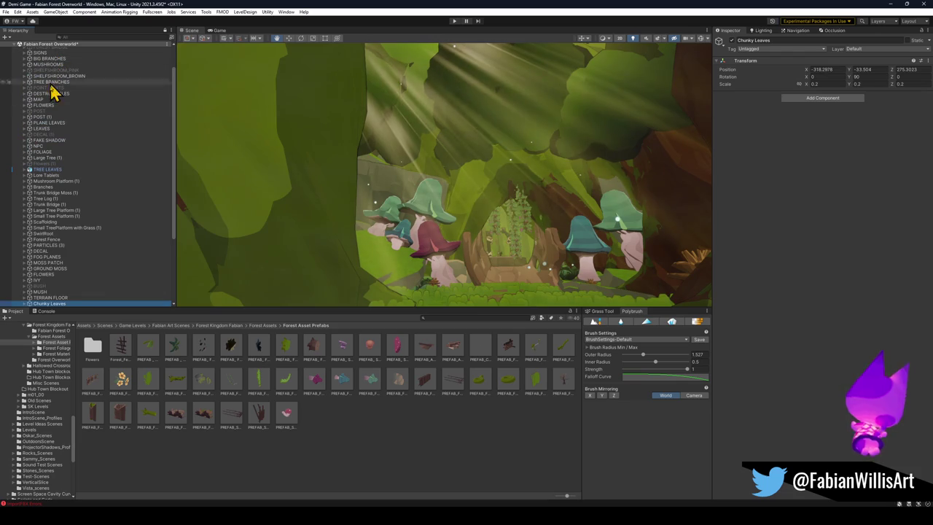
Step: Clear the selection and fly the Scene view to the tree-trunk door
left_click(343, 444)
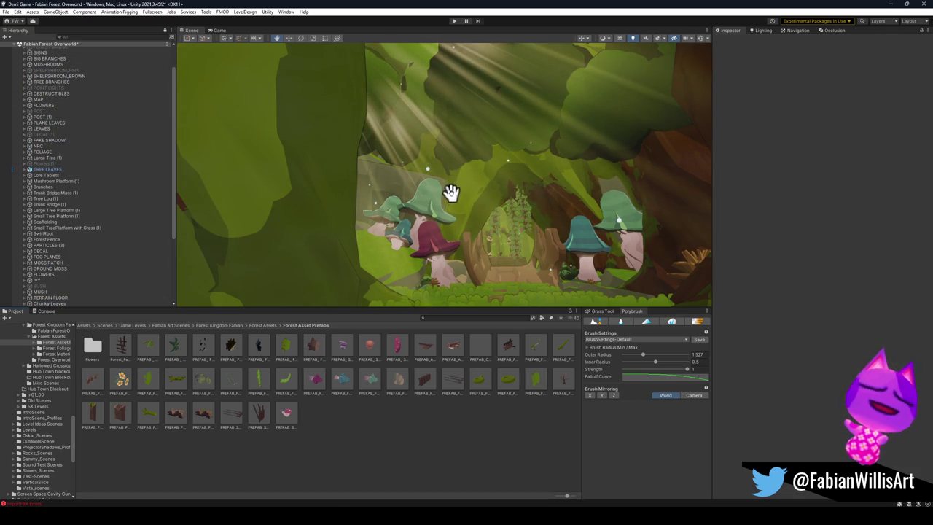
mouse_move(467, 204)
left_mouse_down()
mouse_move(500, 244)
mouse_move(449, 285)
mouse_move(418, 253)
left_mouse_up()
key("w")
Step: Trial-scatter bush prefabs on Cylinder_1_004 with Polybrush, undo it, and switch to Blender
left_click(416, 255)
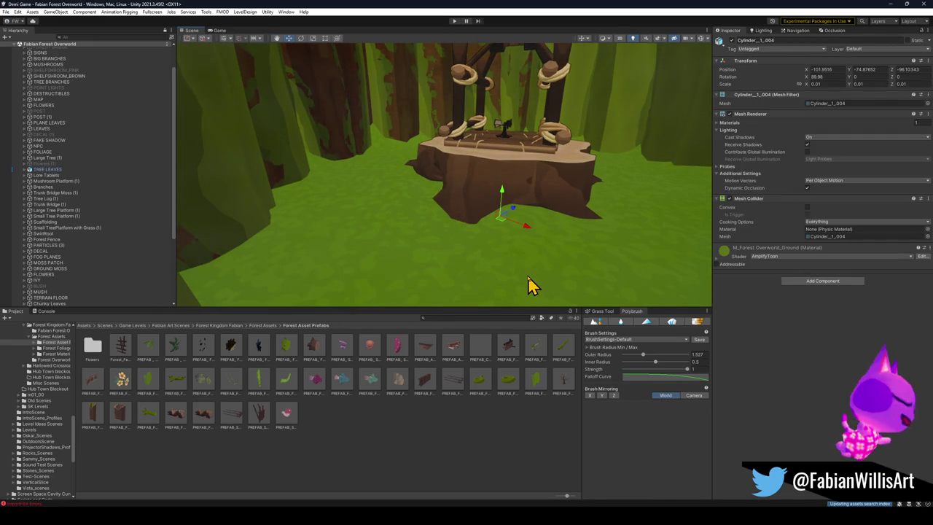
mouse_move(532, 285)
left_mouse_down()
mouse_move(474, 226)
mouse_move(465, 271)
left_mouse_up()
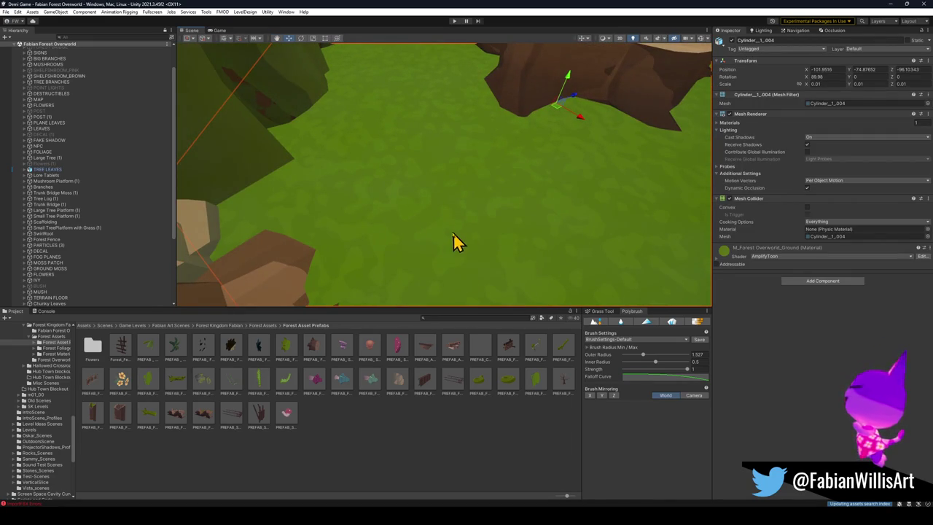
left_click(671, 322)
mouse_move(323, 209)
left_mouse_down()
mouse_move(488, 244)
mouse_move(567, 209)
mouse_move(489, 229)
mouse_move(546, 273)
left_mouse_up()
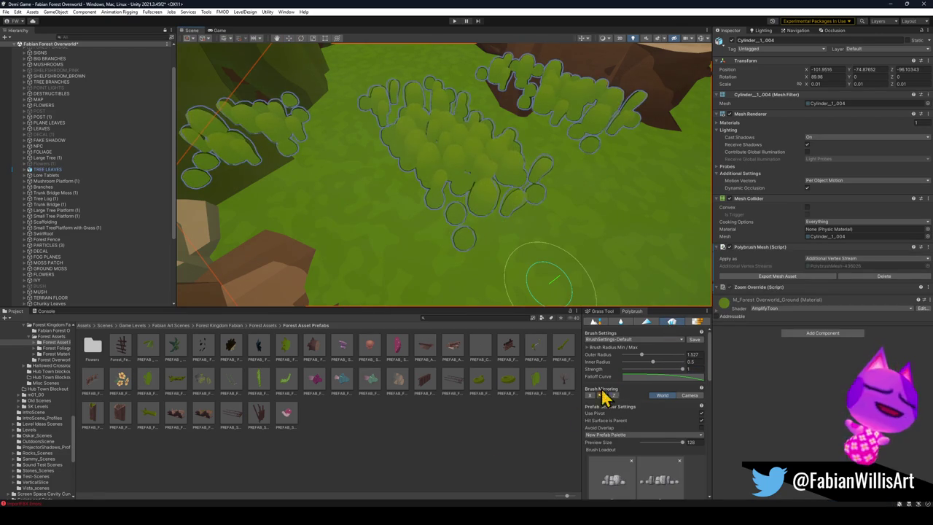
left_click(699, 323)
mouse_move(517, 219)
left_mouse_down()
mouse_move(527, 122)
mouse_move(540, 108)
mouse_move(521, 150)
mouse_move(549, 154)
left_mouse_up()
key("ctrl+z")
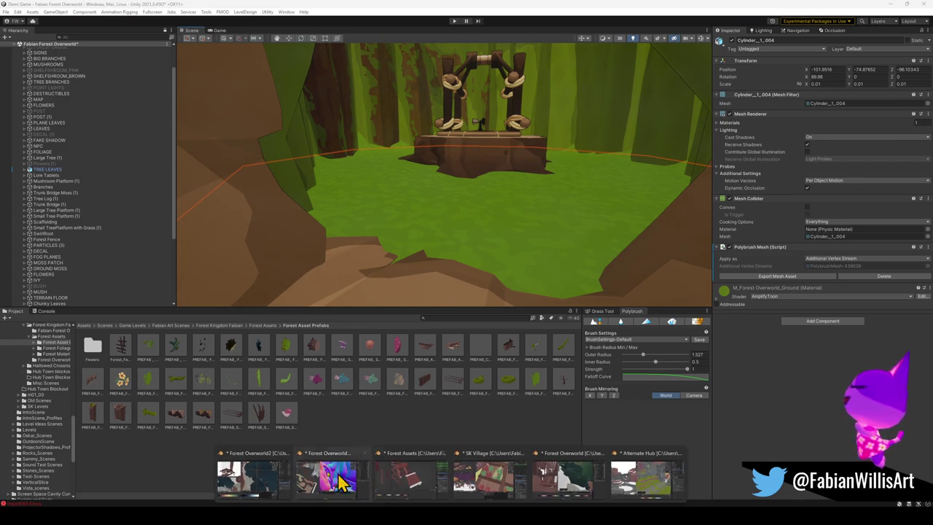
left_click(396, 493)
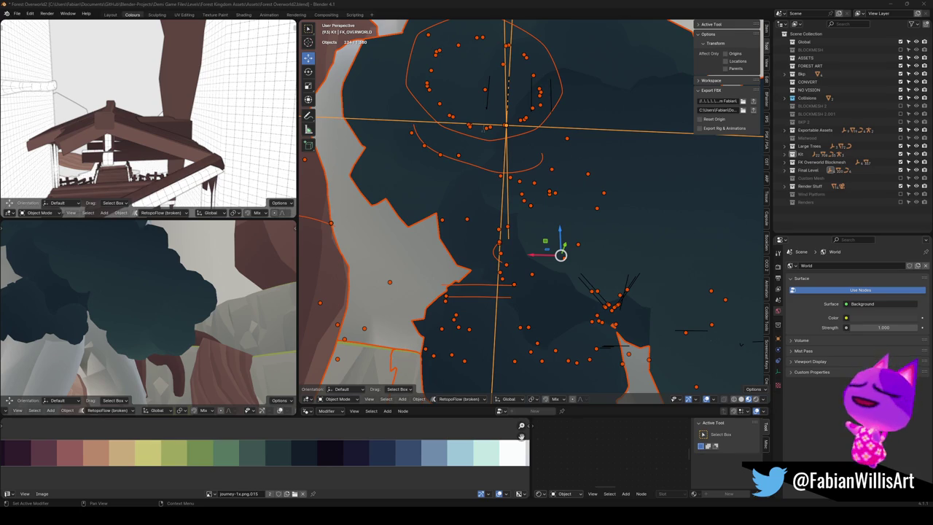
Step: Walk to the ramp, isolate Cylinder_1_004 in Local View, and edit it from top view
key("shift+grave")
key("w")
key("w")
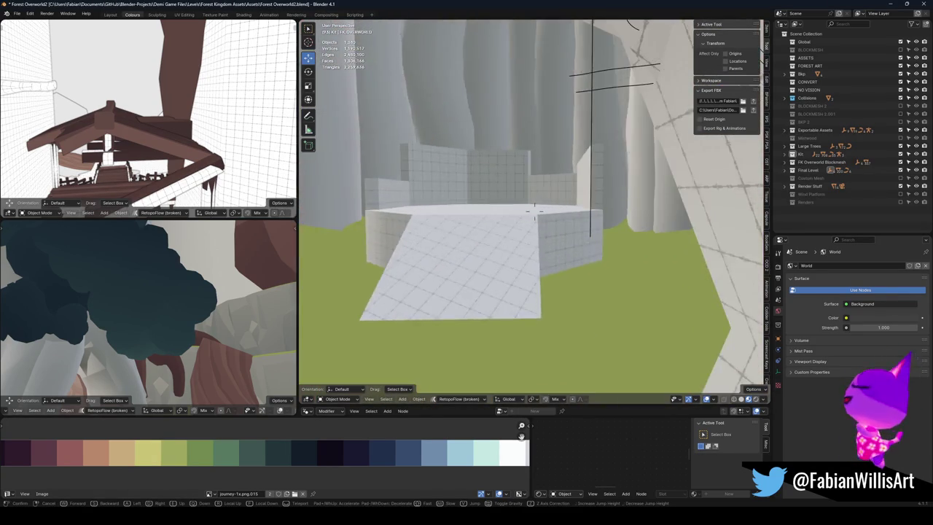
left_click(534, 211)
left_click(446, 214)
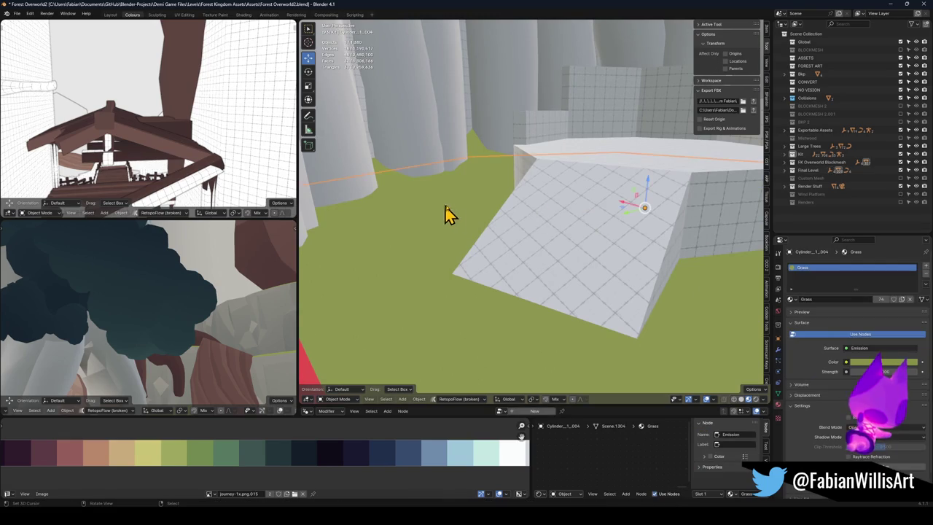
key("KP_Divide")
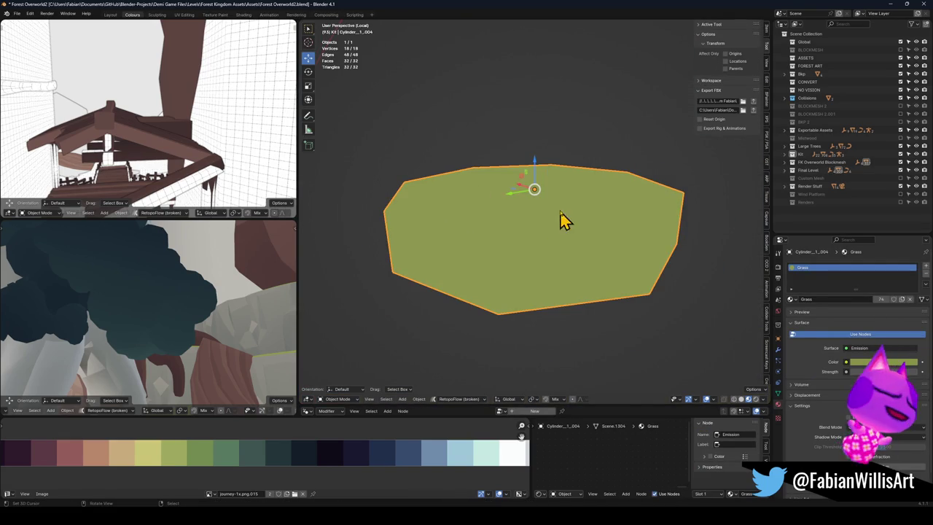
key("Tab")
key("KP_7")
Step: Dissolve the top face's centre vertex and convert the mesh's triangles to quads
left_click(534, 191)
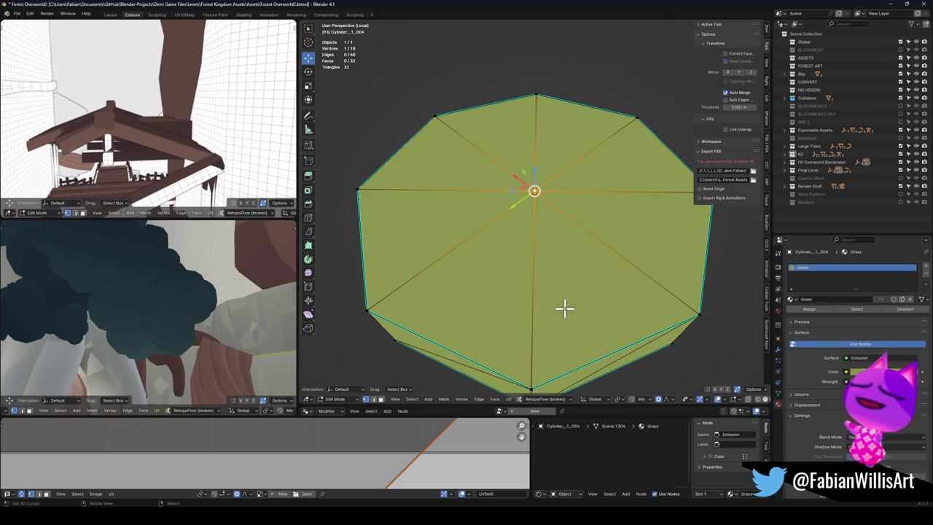
left_click_drag(560, 288, 569, 245)
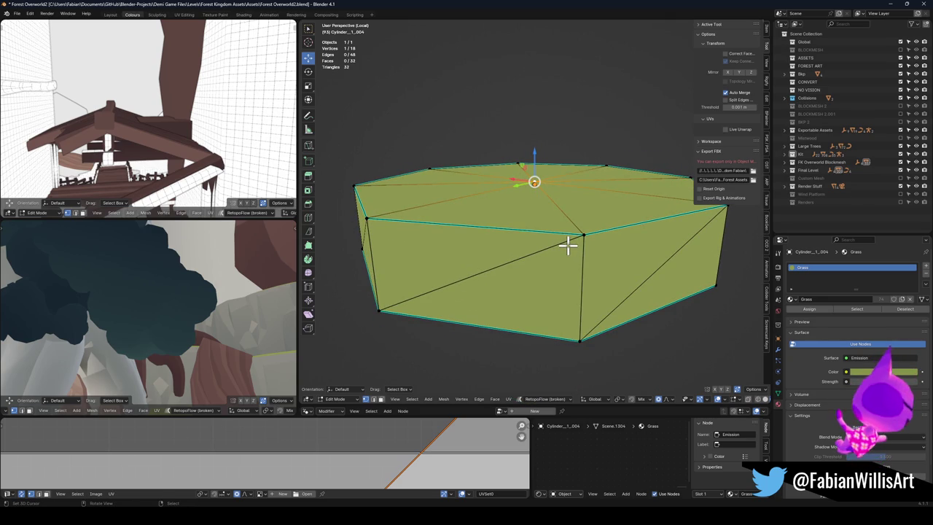
mouse_move(569, 245)
left_mouse_down()
mouse_move(569, 202)
mouse_move(584, 218)
left_mouse_up()
key("ctrl+x")
key("a")
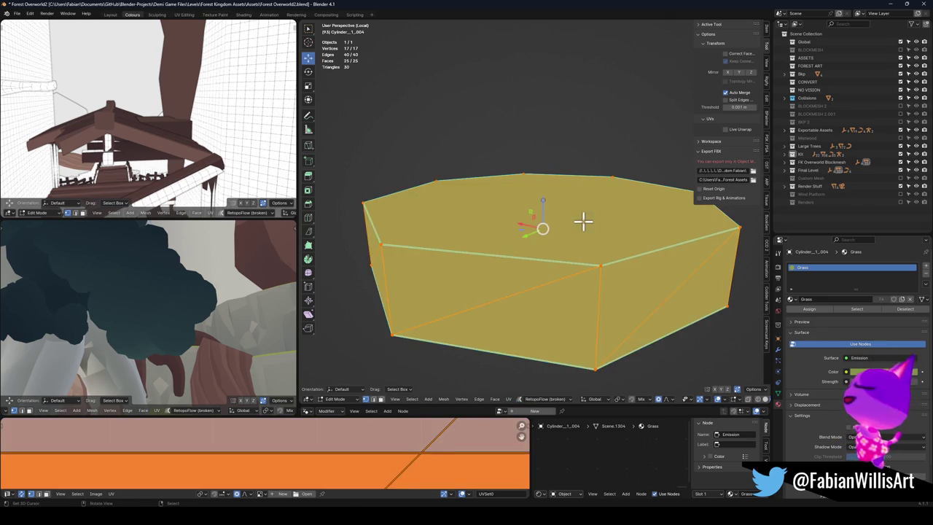
key("alt+j")
key("alt+a")
mouse_move(575, 223)
left_mouse_down()
mouse_move(577, 275)
mouse_move(560, 241)
left_mouse_up()
Step: Separate the top face into its own object, Cylinder_1_.005, and start editing it
left_click(497, 334)
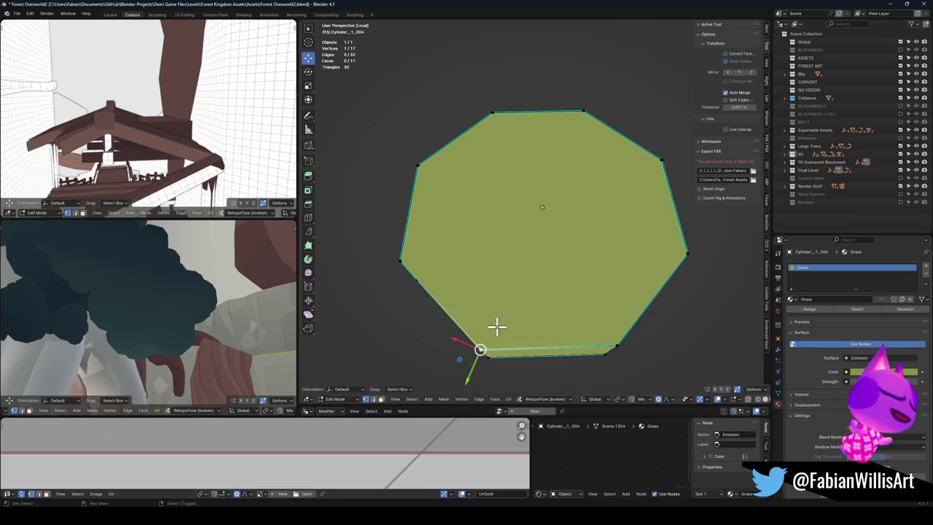
left_click(493, 124, "shift")
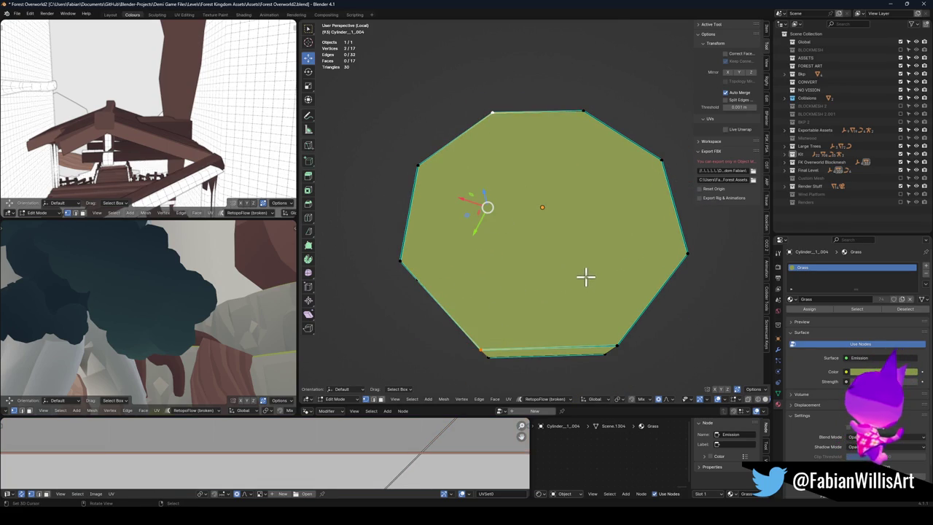
key("j")
key("a")
key("m")
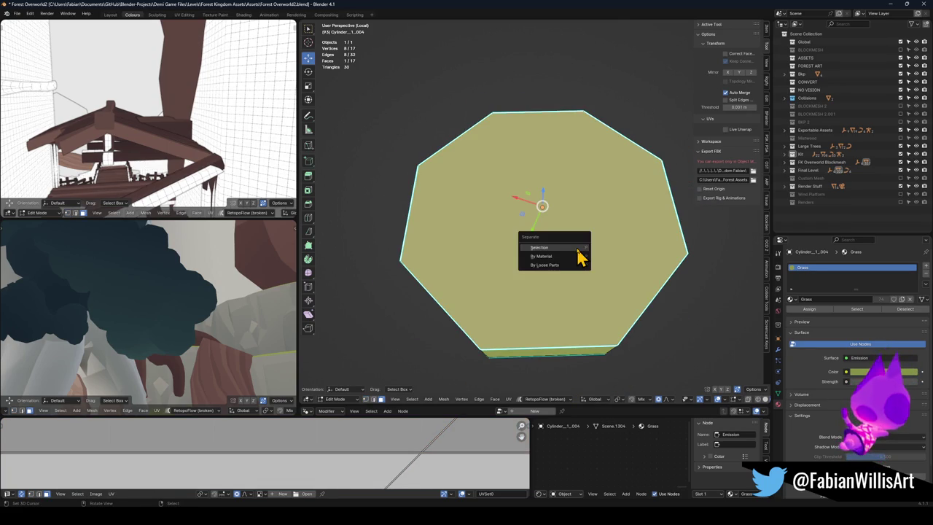
left_click(579, 256)
key("Tab")
left_click(562, 248)
key("Tab")
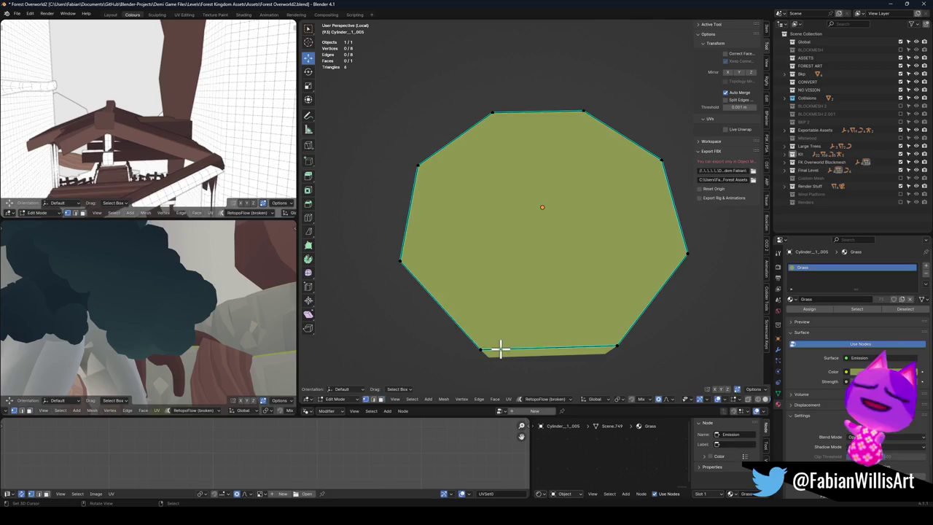
Step: Connect the corner vertex pairs with J to split the face with new edges
left_click(498, 348)
left_click(493, 120, "shift")
left_click(582, 111, "shift")
left_click(609, 336, "shift")
key("j")
left_click(401, 260)
left_click(685, 254, "shift")
left_click(661, 158, "shift")
left_click(436, 165, "shift")
key("j")
key("alt+a")
Step: Try joining the left and right vertices, merging overlapping vertices by distance in between
left_click(414, 264)
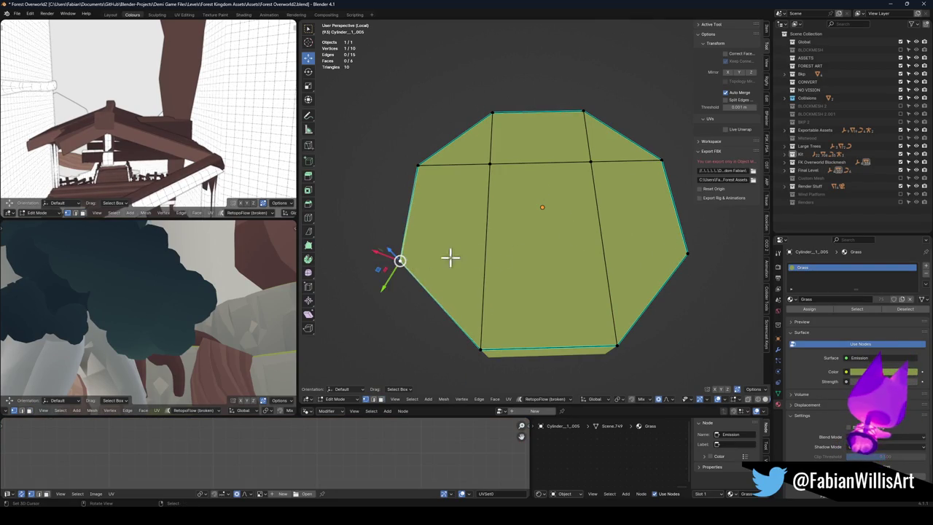
left_click(680, 210, "shift")
key("j")
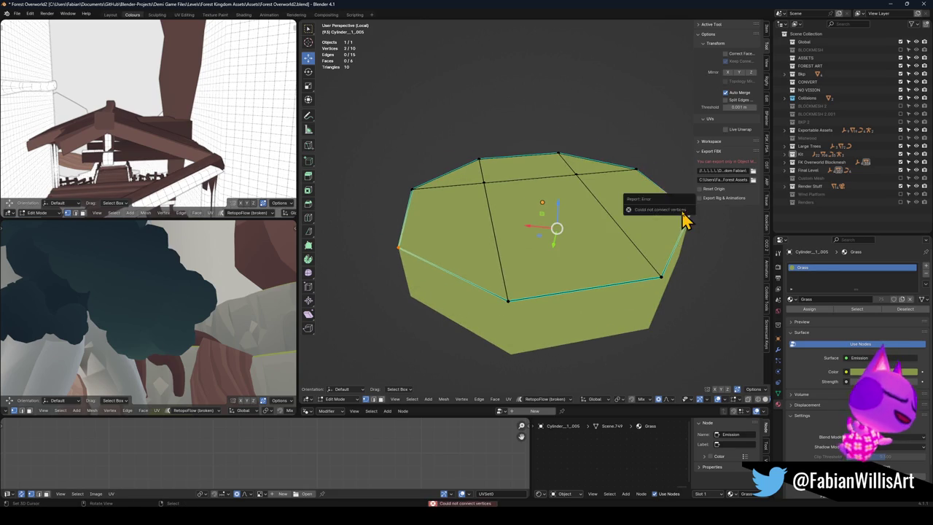
key("alt+a")
key("q")
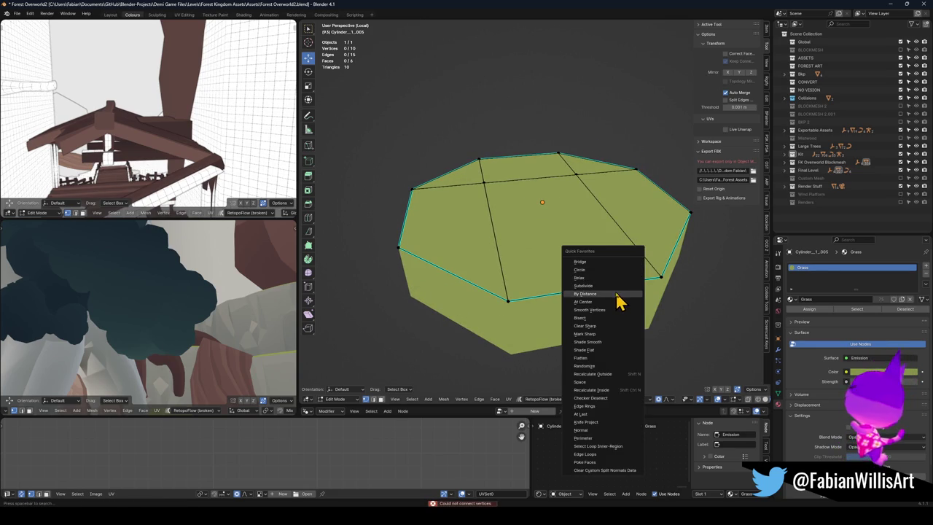
left_click(610, 293)
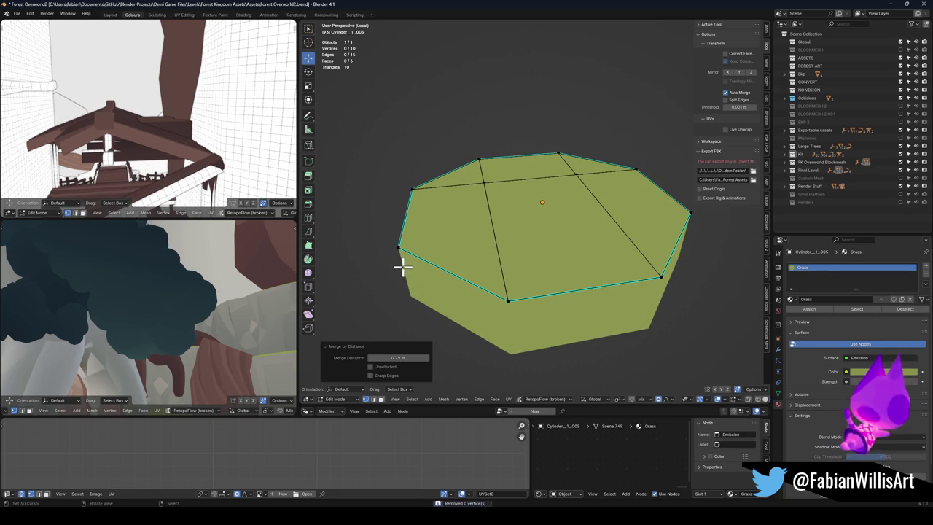
key("a")
left_click(400, 248)
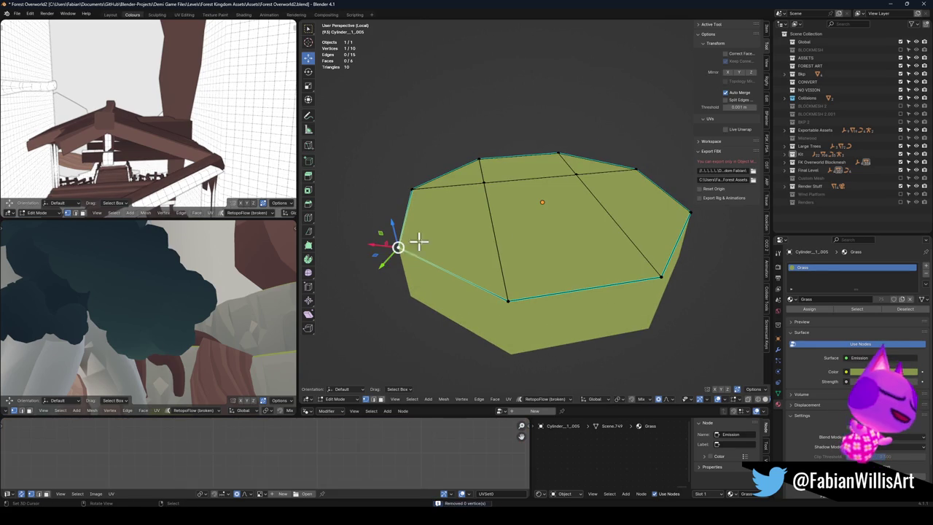
left_click(671, 217, "shift")
key("j")
key("alt+a")
Step: Knife-cut across the face from the left vertex to the right vertex
key("k")
left_click(400, 248)
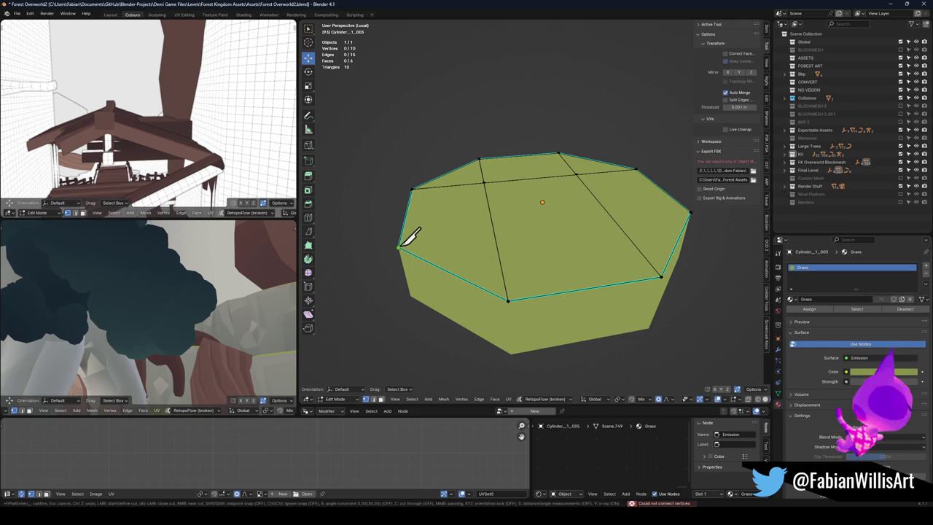
left_click(691, 212)
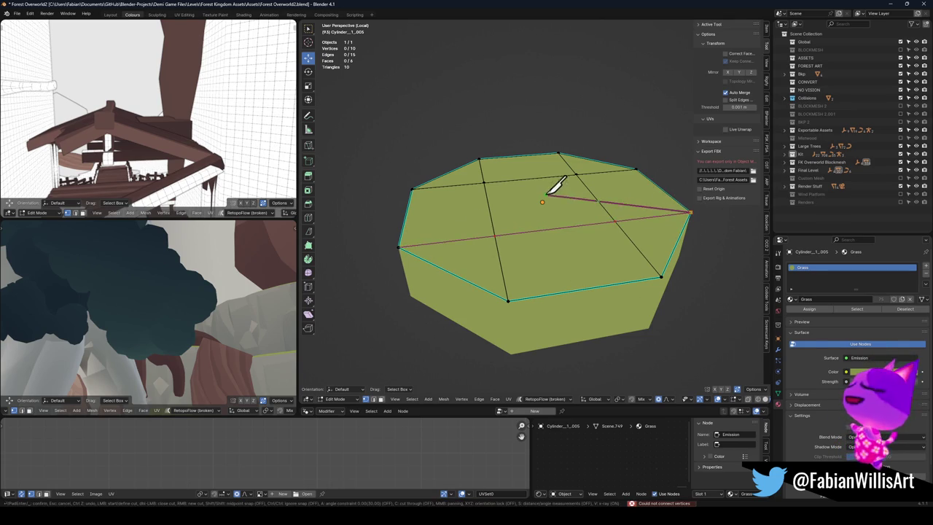
key("Return")
Step: Subdivide the whole grass mesh three times into a dense 576-face grid
key("a")
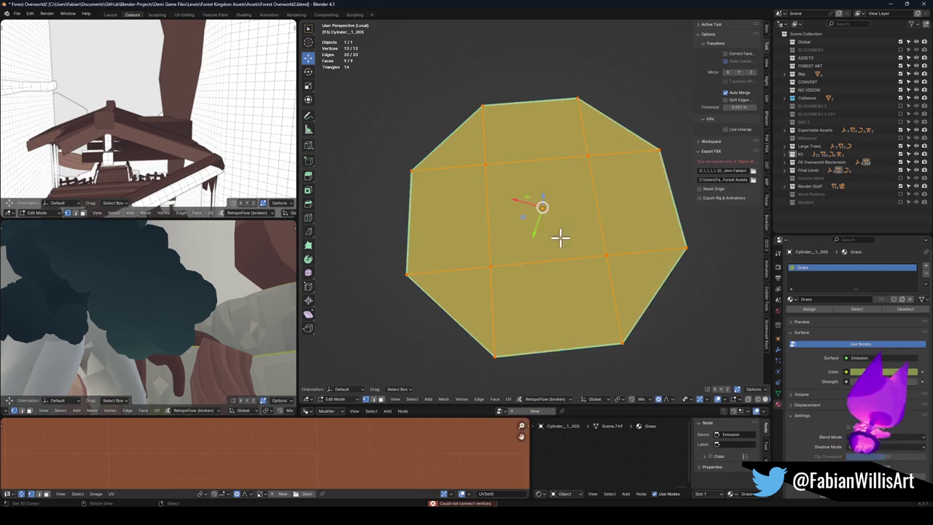
right_click(560, 238)
left_click(552, 254)
right_click(551, 255)
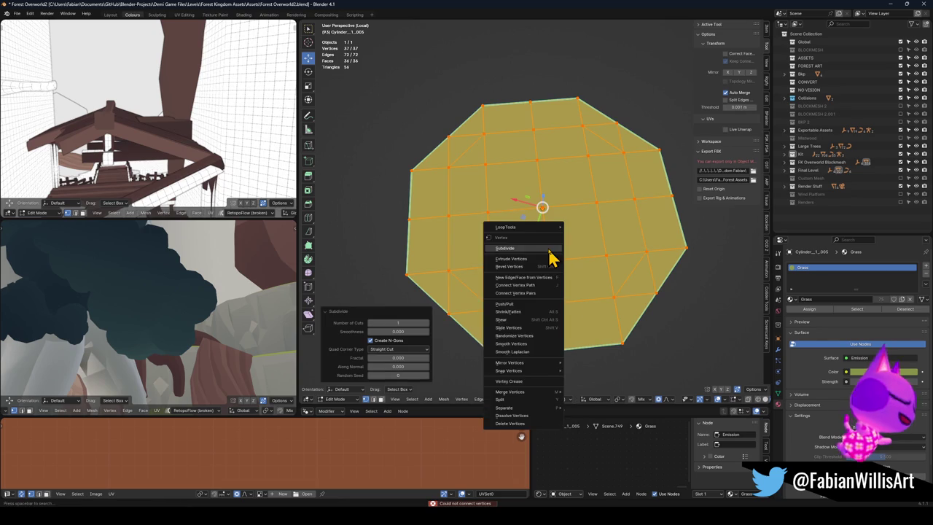
left_click(551, 255)
right_click(548, 248)
left_click(553, 257)
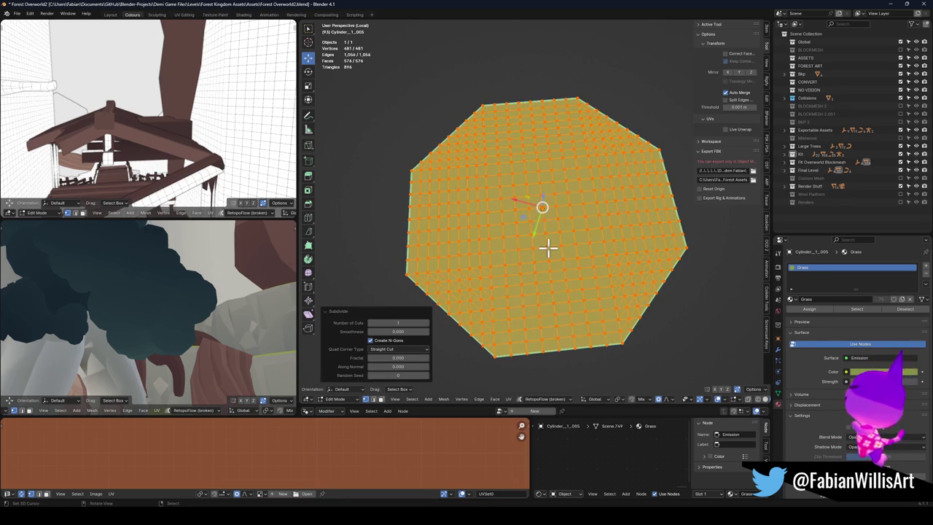
mouse_move(589, 240)
left_mouse_down()
mouse_move(637, 217)
mouse_move(585, 219)
mouse_move(622, 215)
mouse_move(612, 199)
left_mouse_up()
scroll(624, 213, "up", 2)
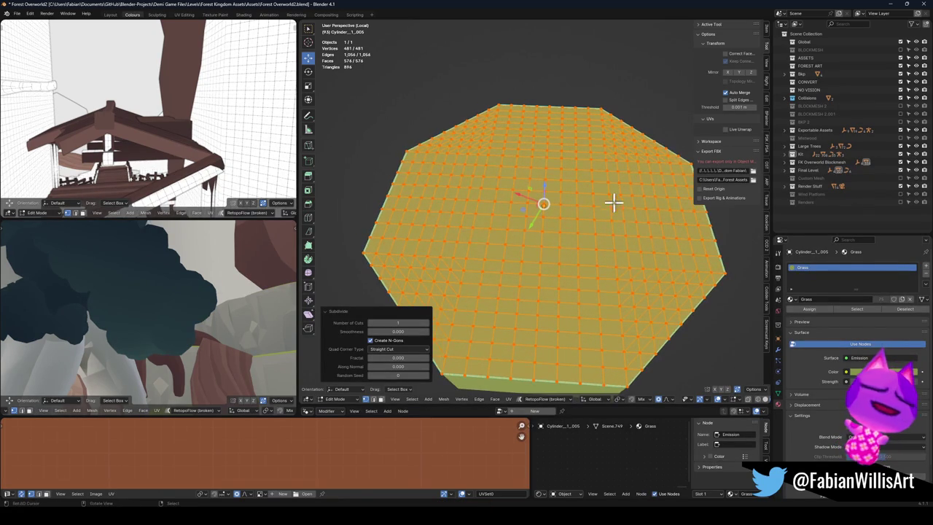
Step: Return to Object Mode and exit Local View to show the full forest scene
key("ctrl+Tab")
left_click(559, 229)
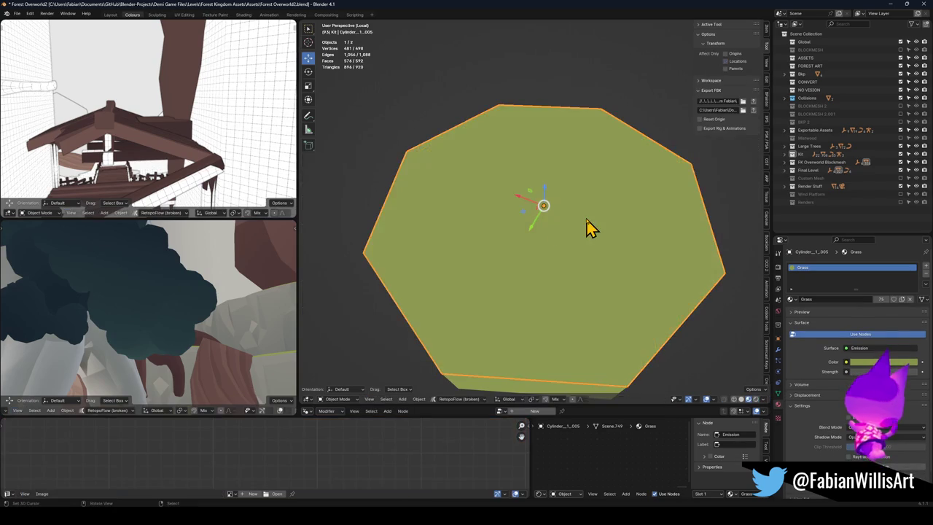
left_click_drag(559, 246, 564, 232)
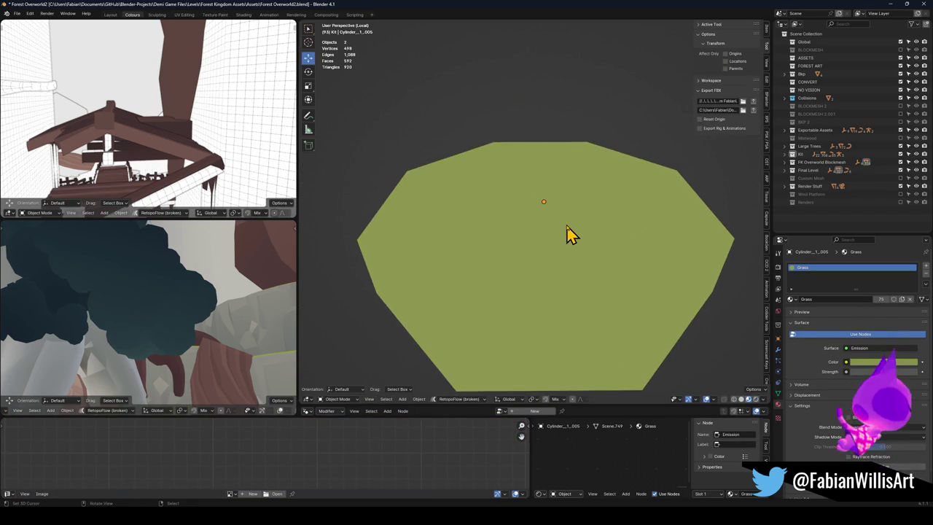
key("KP_Divide")
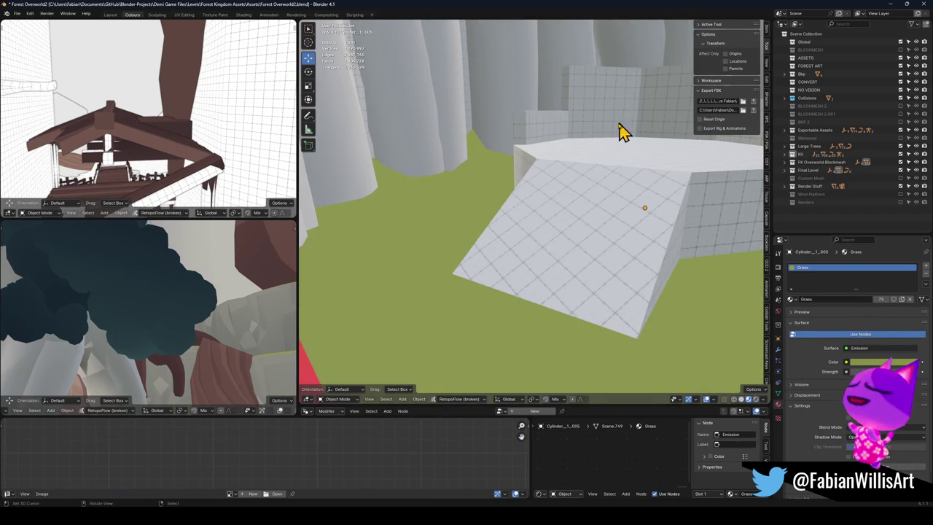
key("shift+grave")
left_click(632, 236)
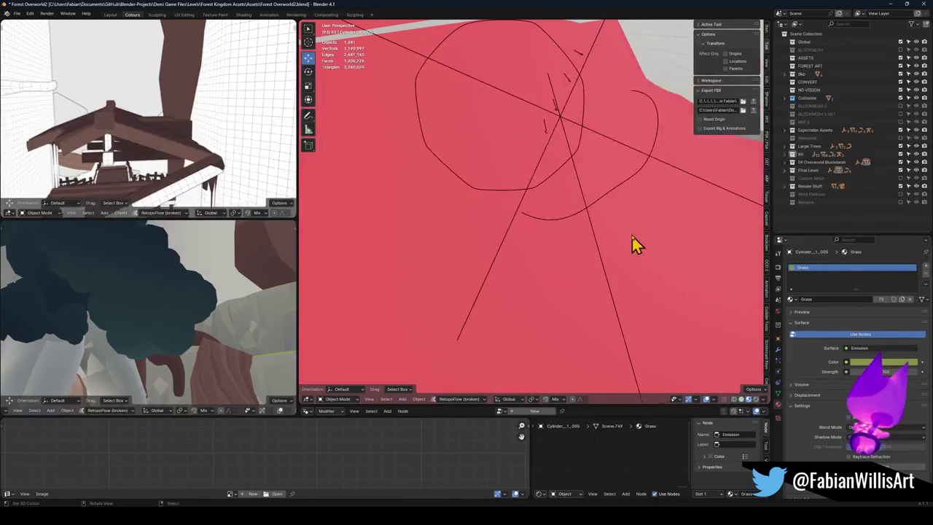
Step: Save the level file, select all objects, and quick-export FK_OVERWORLD.fbx to Unity
left_click(594, 245)
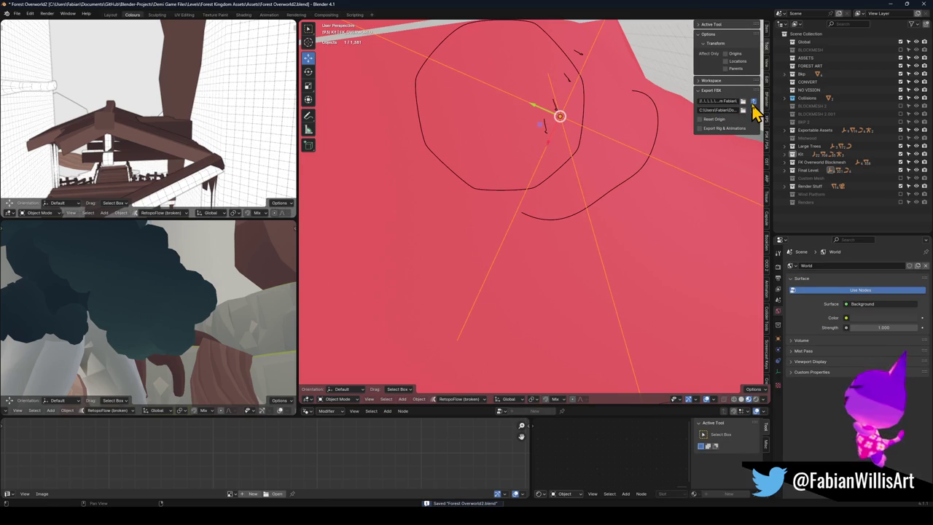
key("a")
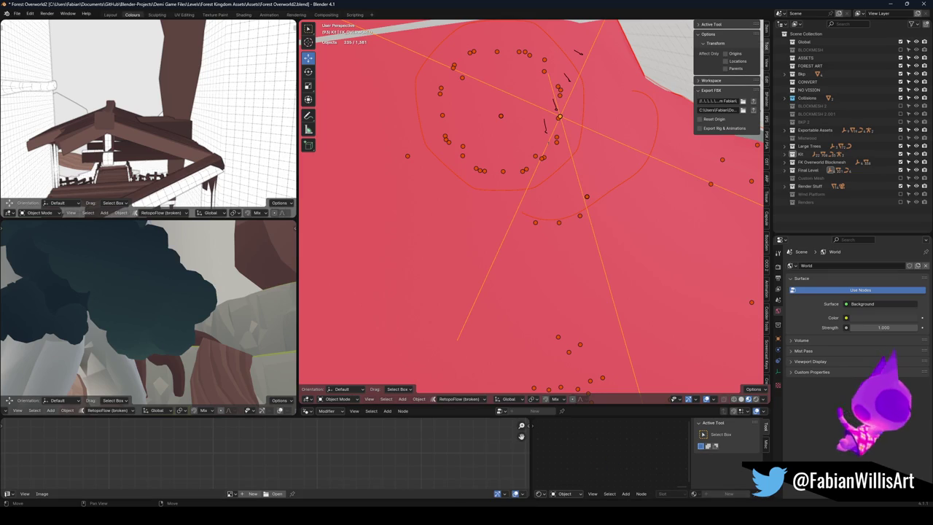
key("alt+Tab")
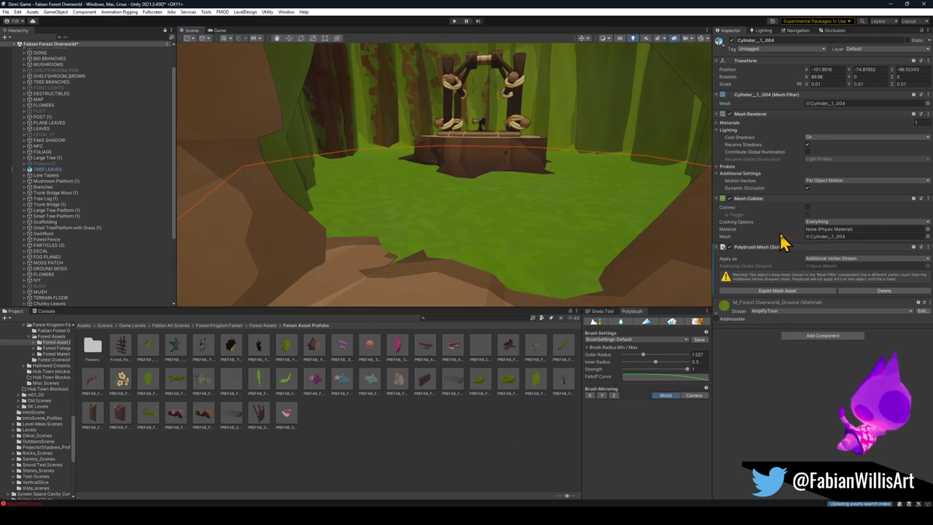
Step: Remove the old ground's Polybrush Mesh data and switch to Prefab Scatter on Cylinder_1_005
left_click(867, 292)
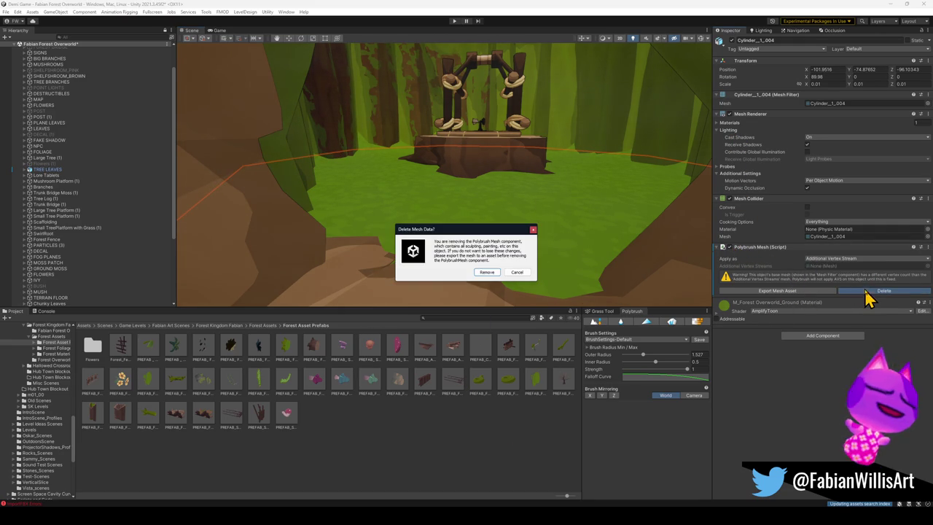
left_click(487, 273)
left_click(672, 323)
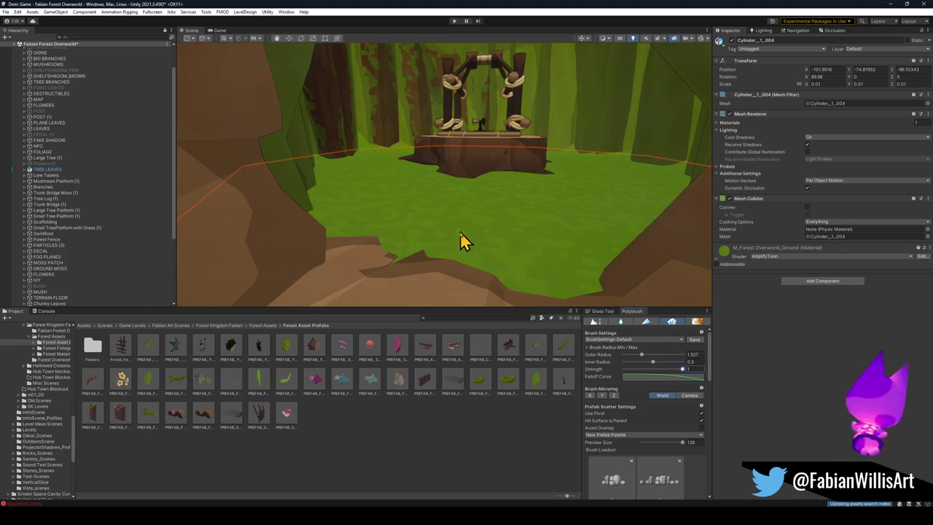
left_click(483, 235)
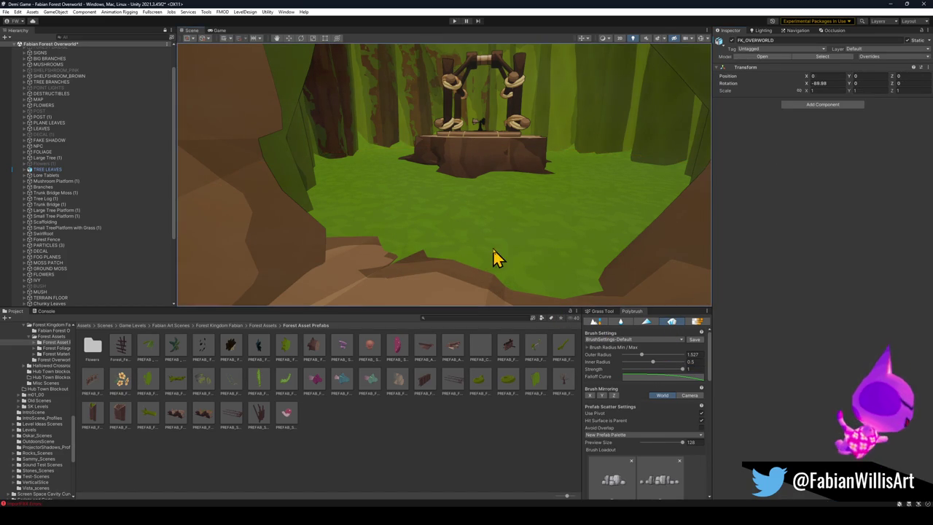
Step: Scatter grass clusters across the ground, undoing a first pass and repainting centre, upper left and right
left_click_drag(400, 245, 474, 248)
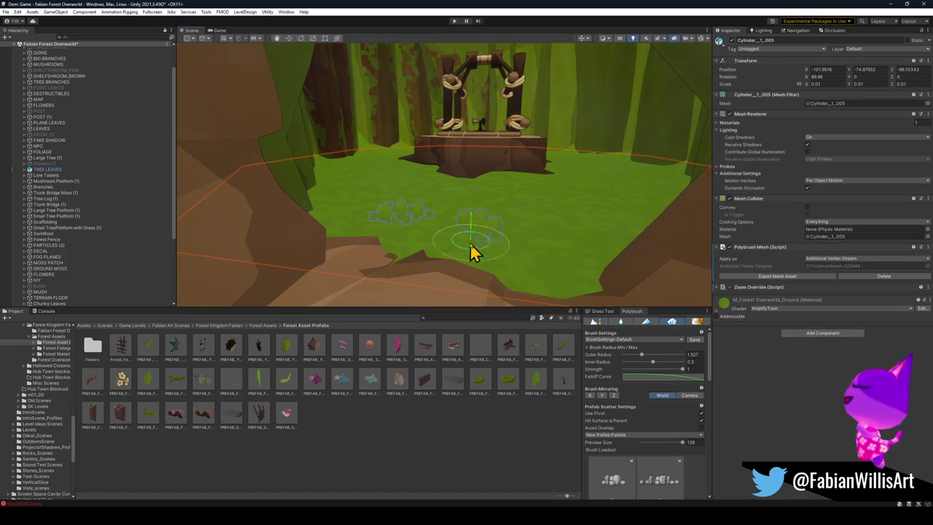
mouse_move(464, 190)
left_mouse_down()
mouse_move(383, 175)
mouse_move(344, 217)
left_mouse_up()
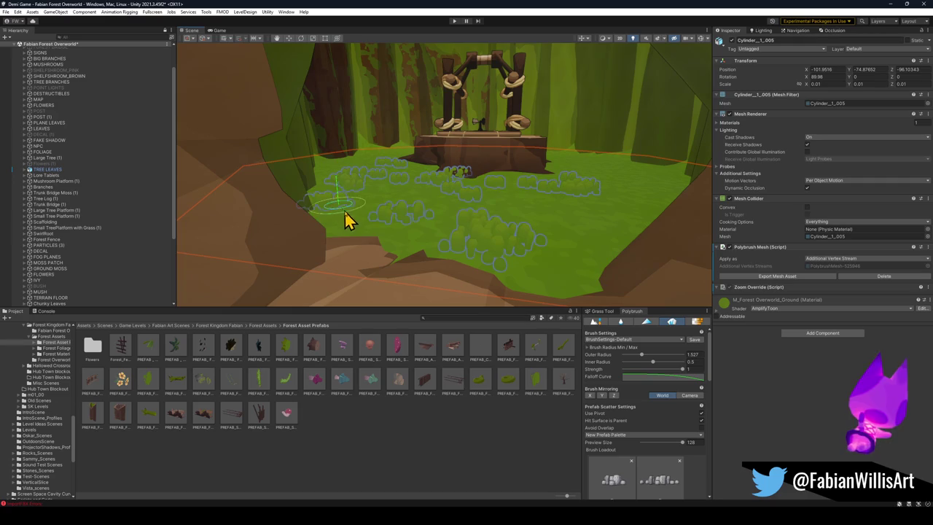
mouse_move(506, 214)
left_mouse_down()
mouse_move(517, 219)
mouse_move(533, 265)
left_mouse_up()
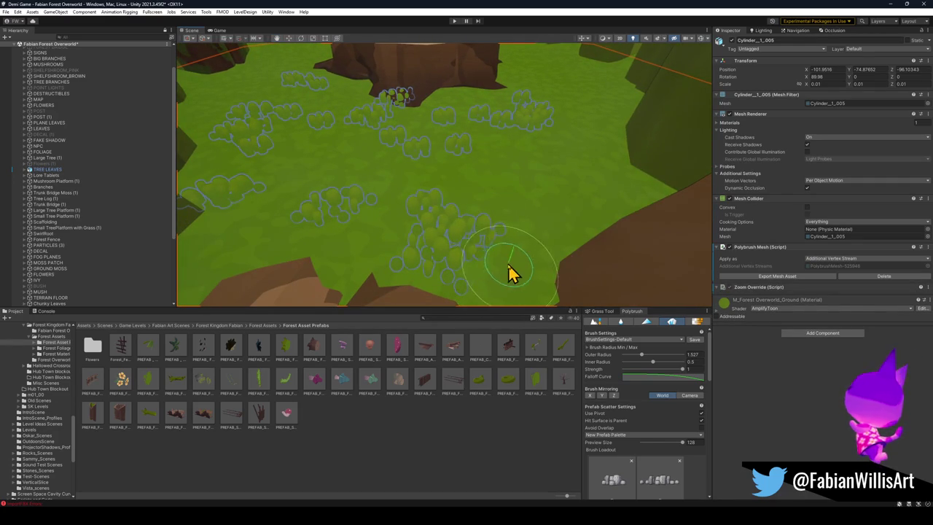
key("ctrl+z")
key("ctrl+z")
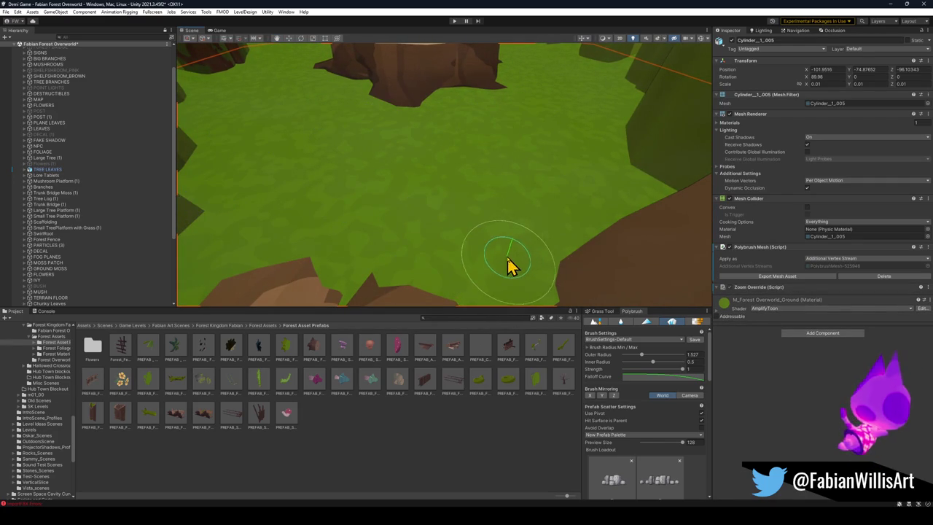
mouse_move(514, 261)
left_mouse_down()
mouse_move(391, 225)
mouse_move(326, 193)
left_mouse_up()
mouse_move(266, 172)
left_mouse_down()
mouse_move(293, 121)
mouse_move(285, 73)
mouse_move(314, 113)
left_mouse_up()
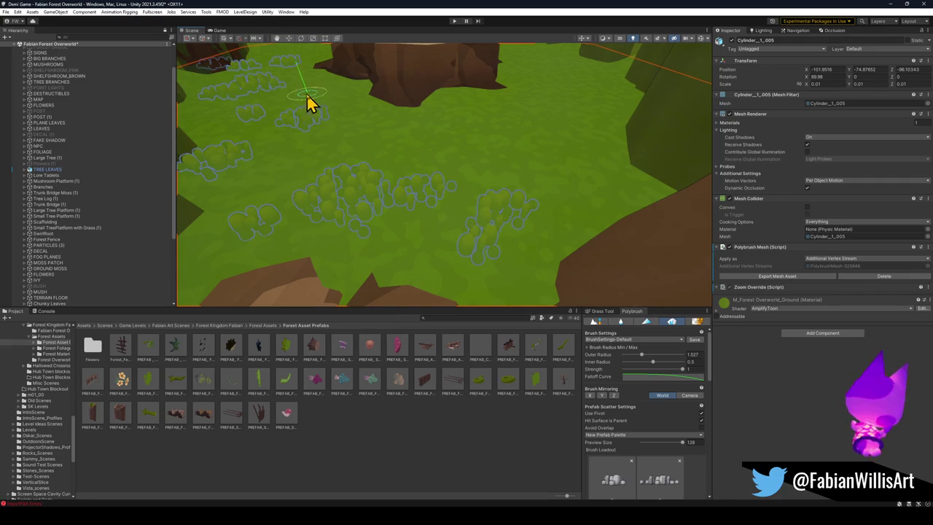
mouse_move(550, 119)
left_mouse_down()
mouse_move(604, 216)
mouse_move(583, 119)
left_mouse_up()
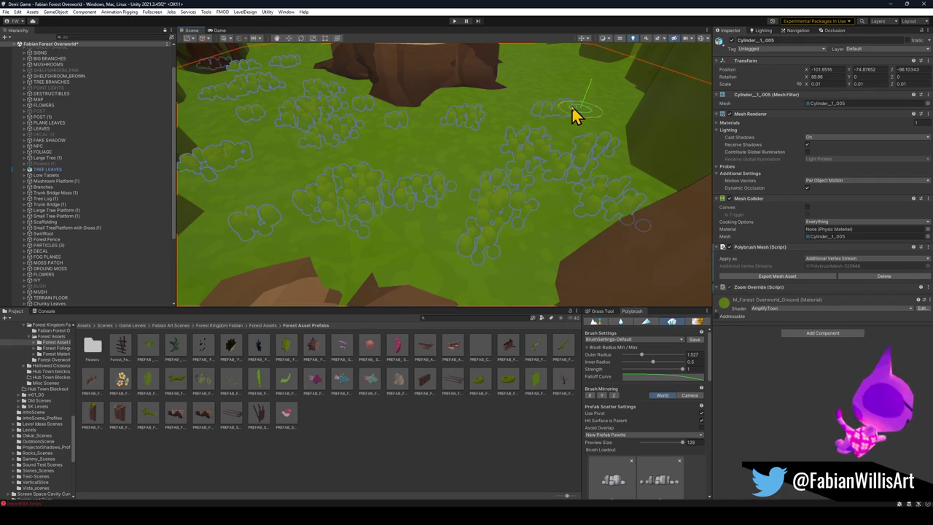
Step: Add more grass clusters near the stump platform, check the grassy area and deselect the ground
mouse_move(380, 143)
left_mouse_down()
mouse_move(344, 125)
mouse_move(390, 153)
mouse_move(419, 189)
left_mouse_up()
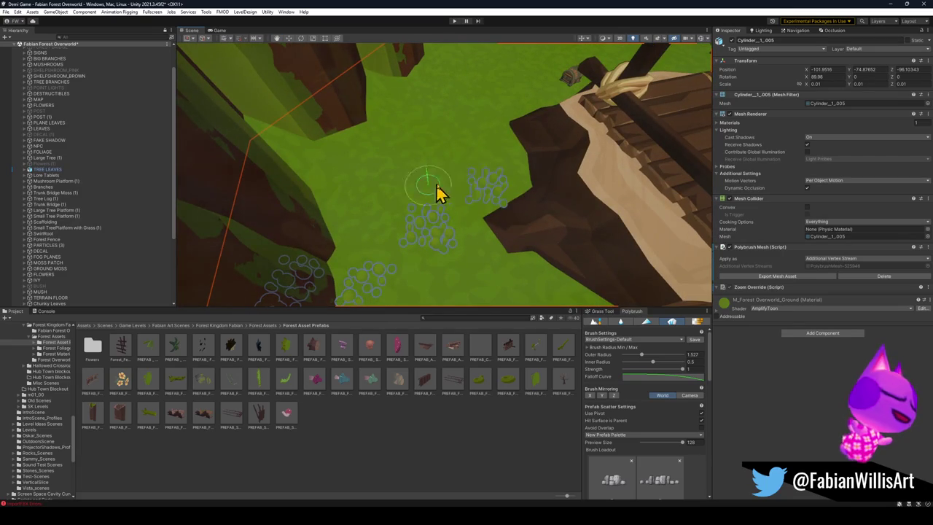
mouse_move(495, 146)
left_mouse_down()
mouse_move(392, 167)
mouse_move(445, 102)
left_mouse_up()
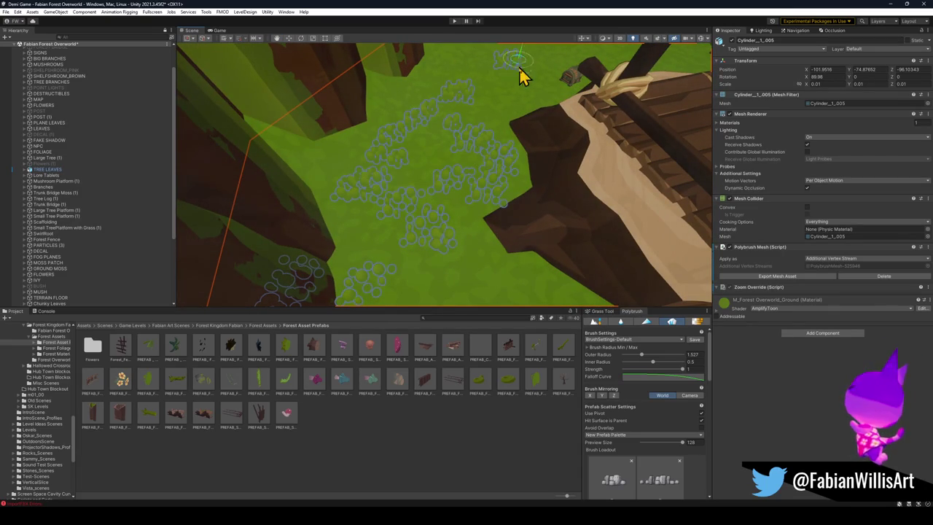
mouse_move(531, 94)
left_mouse_down()
mouse_move(504, 94)
mouse_move(531, 129)
mouse_move(459, 208)
left_mouse_up()
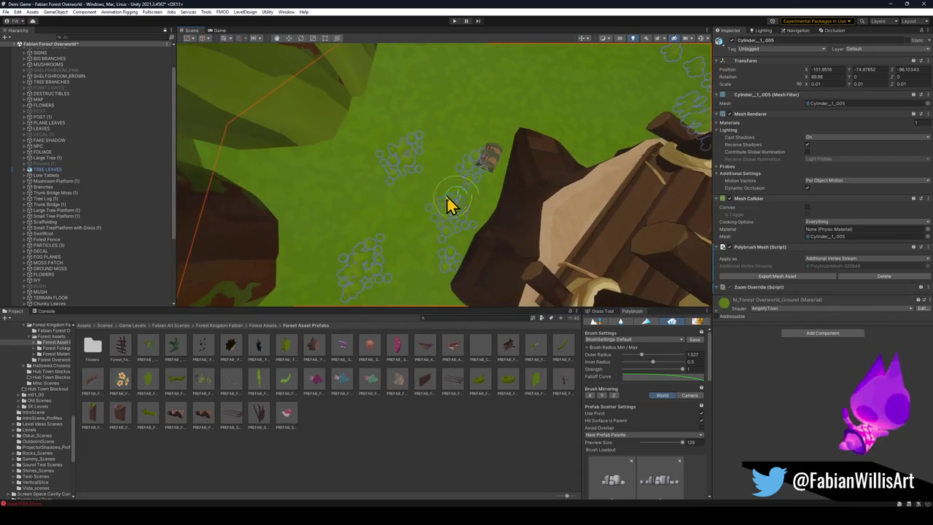
left_click_drag(503, 101, 408, 124)
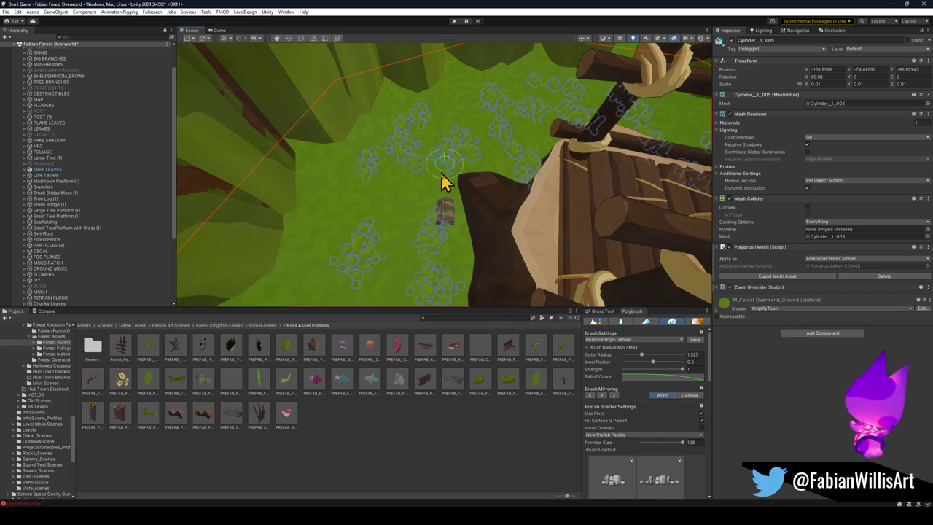
mouse_move(395, 240)
left_mouse_down()
mouse_move(455, 180)
mouse_move(492, 196)
mouse_move(454, 202)
left_mouse_up()
mouse_move(462, 168)
left_mouse_down()
mouse_move(406, 194)
mouse_move(490, 148)
left_mouse_up()
mouse_move(434, 190)
left_mouse_down()
mouse_move(404, 200)
mouse_move(439, 160)
mouse_move(342, 171)
mouse_move(358, 208)
left_mouse_up()
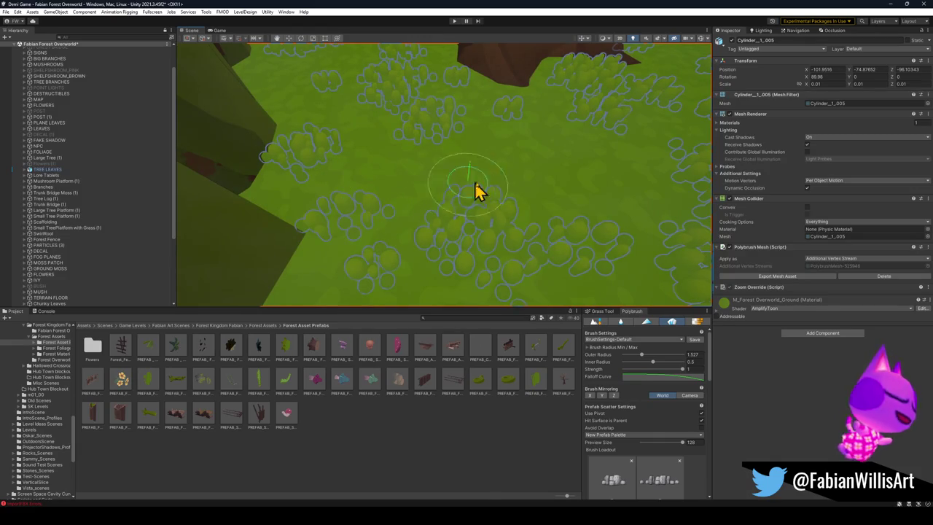
left_click(494, 463)
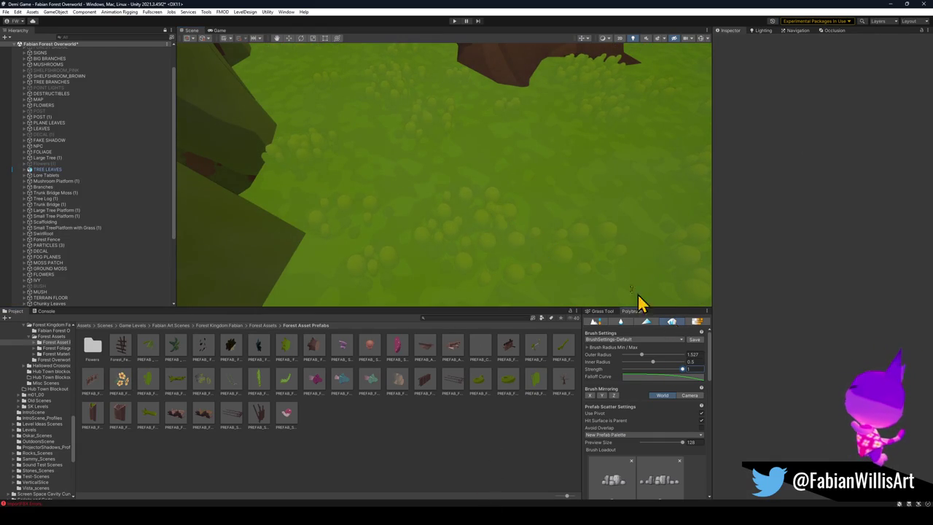
mouse_move(494, 246)
left_mouse_down()
mouse_move(482, 152)
mouse_move(508, 154)
left_mouse_up()
mouse_move(453, 291)
left_mouse_down()
mouse_move(483, 144)
mouse_move(450, 187)
mouse_move(433, 180)
mouse_move(515, 179)
mouse_move(439, 454)
mouse_move(471, 211)
mouse_move(412, 187)
mouse_move(463, 180)
mouse_move(406, 178)
mouse_move(442, 173)
mouse_move(412, 142)
mouse_move(446, 150)
mouse_move(500, 188)
mouse_move(503, 204)
left_mouse_up()
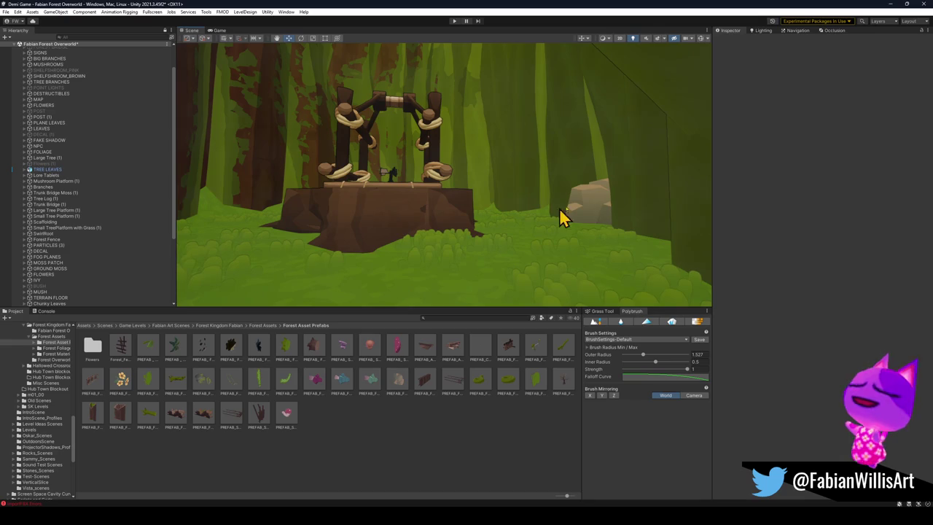
left_click(588, 214)
Step: Scale the rock up to about 4.47, rotate and lower it, undoing its last move
mouse_move(594, 222)
left_mouse_down()
mouse_move(620, 215)
mouse_move(537, 221)
mouse_move(552, 234)
mouse_move(272, 204)
mouse_move(308, 209)
left_mouse_up()
key("e")
key("w")
left_click_drag(565, 200, 590, 244)
scroll(606, 267, "up", 5)
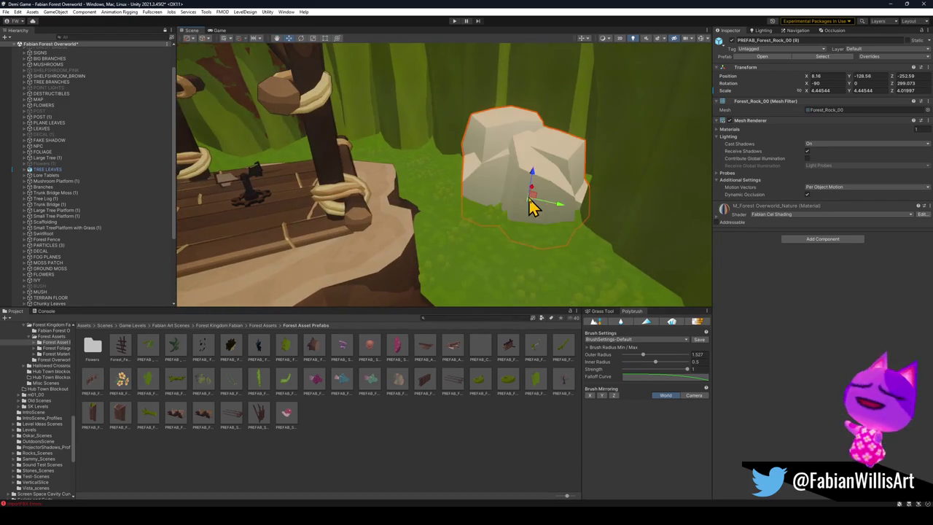
mouse_move(532, 211)
left_mouse_down()
mouse_move(483, 178)
mouse_move(525, 190)
mouse_move(521, 227)
mouse_move(501, 215)
mouse_move(512, 213)
left_mouse_up()
key("ctrl+z")
Step: Shrink the left rock beside the gate to about 2.6, turn it and shift it right
left_click(412, 151)
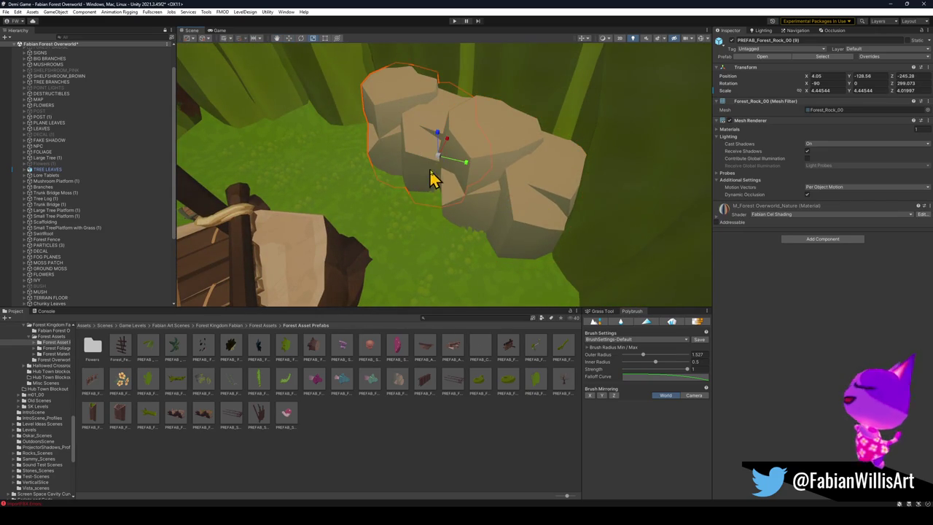
mouse_move(438, 160)
left_mouse_down()
mouse_move(438, 183)
mouse_move(491, 244)
mouse_move(482, 211)
mouse_move(475, 226)
mouse_move(578, 245)
mouse_move(561, 234)
left_mouse_up()
key("e")
key("w")
mouse_move(501, 217)
left_mouse_down()
mouse_move(558, 244)
mouse_move(567, 227)
left_mouse_up()
mouse_move(539, 270)
left_mouse_down()
mouse_move(517, 235)
mouse_move(471, 214)
mouse_move(500, 211)
mouse_move(475, 197)
left_mouse_up()
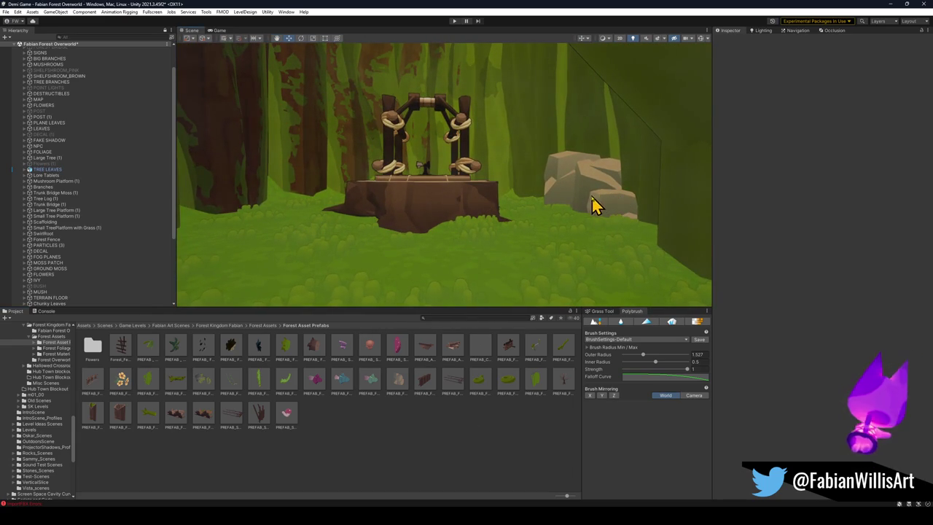
mouse_move(602, 206)
left_mouse_down()
mouse_move(531, 200)
mouse_move(640, 191)
mouse_move(556, 190)
mouse_move(427, 207)
mouse_move(578, 215)
mouse_move(531, 214)
mouse_move(576, 205)
mouse_move(588, 225)
mouse_move(606, 211)
mouse_move(581, 161)
mouse_move(587, 195)
left_mouse_up()
Step: Raise the large tree trunk, tree (1), from Y 5.04 to about 10.49, then deselect it
mouse_move(508, 197)
left_mouse_down()
mouse_move(595, 181)
mouse_move(539, 185)
mouse_move(513, 264)
left_mouse_up()
left_click(501, 270)
scroll(501, 269, "down", 5)
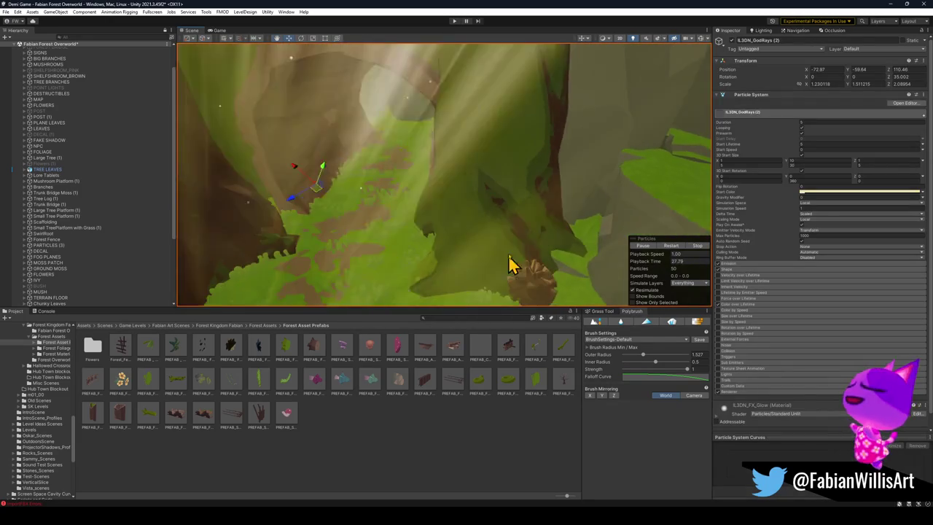
left_click(504, 250)
mouse_move(495, 188)
left_mouse_down()
mouse_move(527, 182)
mouse_move(507, 166)
mouse_move(492, 188)
mouse_move(546, 188)
mouse_move(569, 150)
mouse_move(560, 261)
mouse_move(498, 235)
mouse_move(488, 220)
mouse_move(494, 191)
left_mouse_up()
left_click(472, 420)
left_click(494, 191)
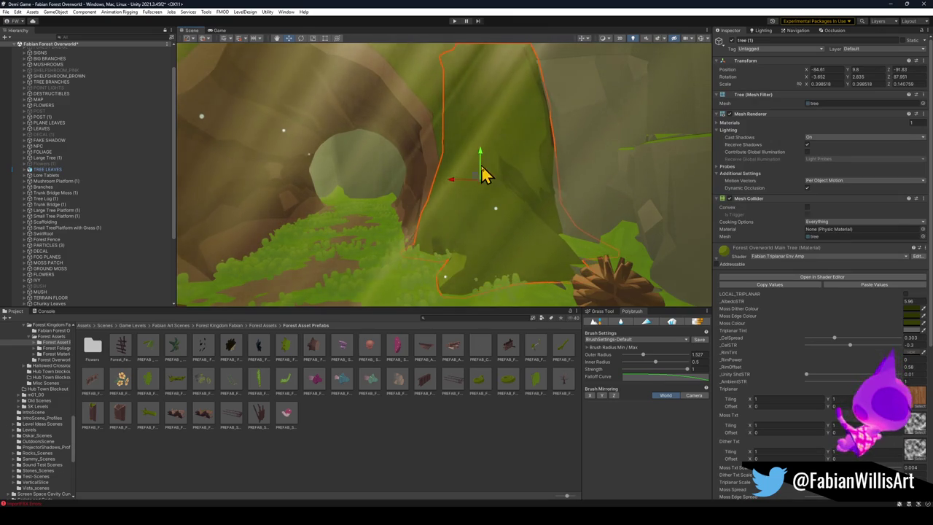
left_click(444, 433)
left_click_drag(503, 241, 522, 228)
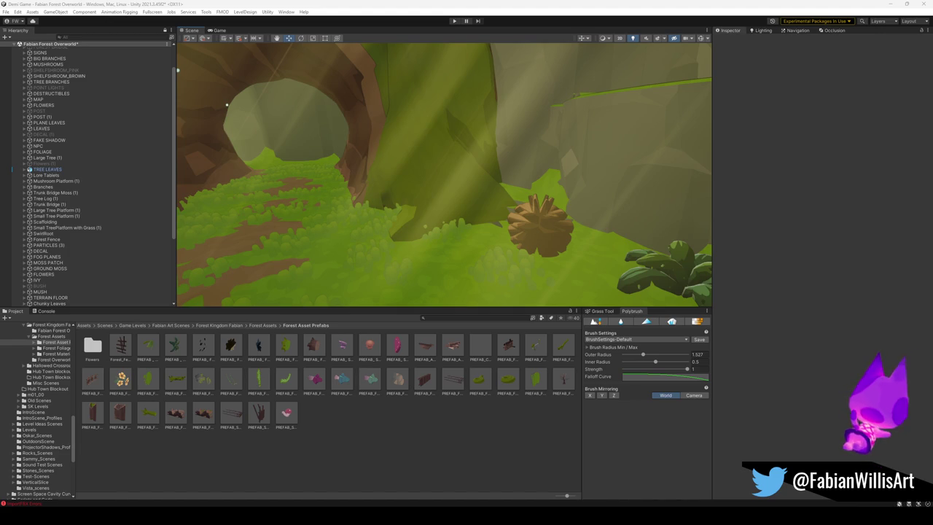
mouse_move(630, 252)
left_mouse_down()
mouse_move(439, 190)
mouse_move(426, 195)
left_mouse_up()
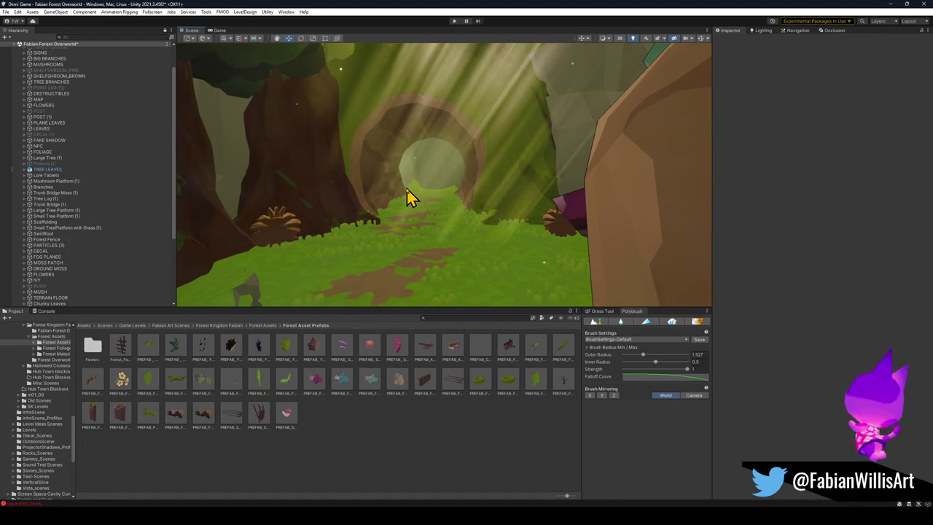
mouse_move(474, 210)
left_mouse_down()
mouse_move(438, 197)
mouse_move(537, 221)
mouse_move(563, 262)
mouse_move(474, 271)
mouse_move(367, 240)
mouse_move(483, 259)
left_mouse_up()
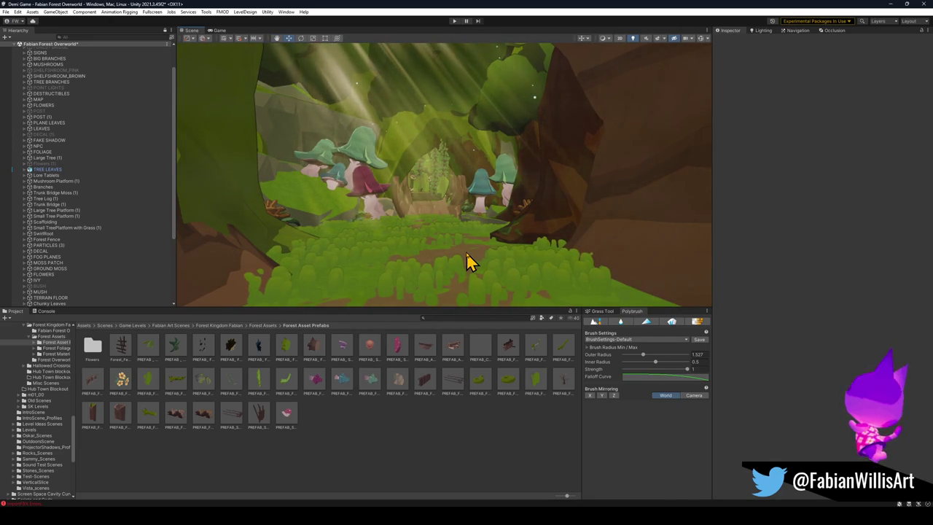
mouse_move(465, 252)
left_mouse_down()
mouse_move(598, 273)
mouse_move(752, 267)
mouse_move(631, 242)
mouse_move(464, 226)
mouse_move(525, 236)
mouse_move(458, 237)
mouse_move(467, 246)
left_mouse_up()
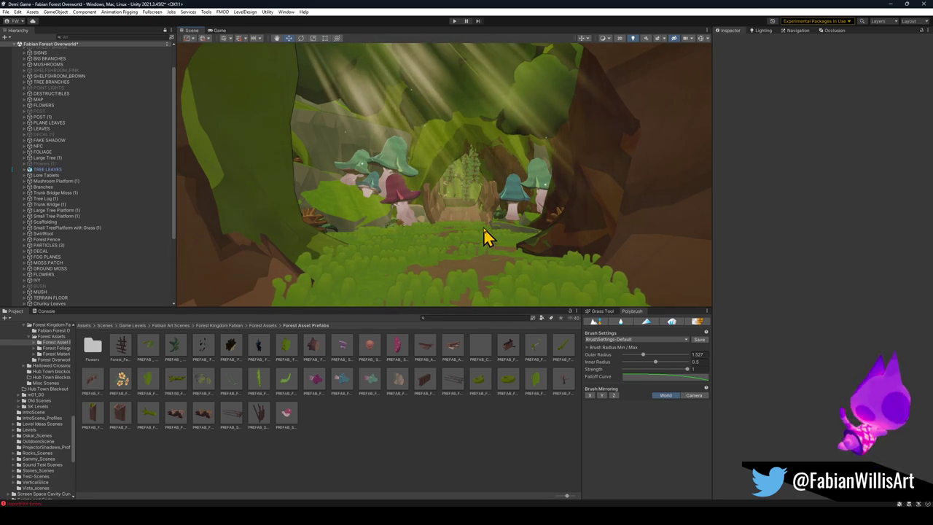
left_click_drag(517, 235, 513, 250)
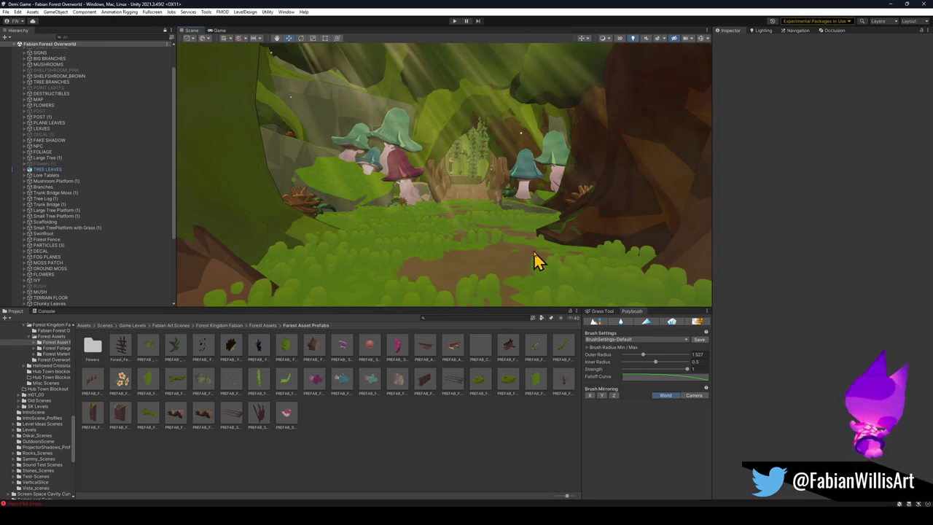
key("w")
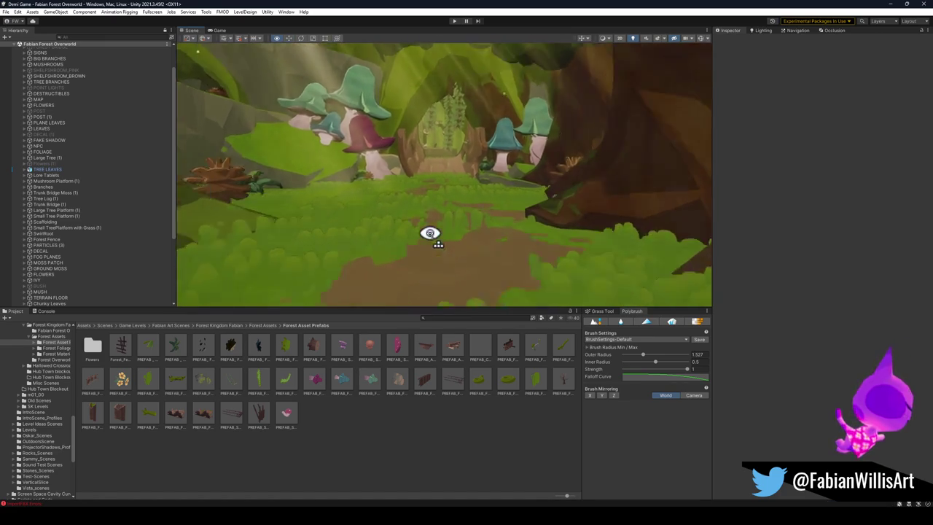
key("w")
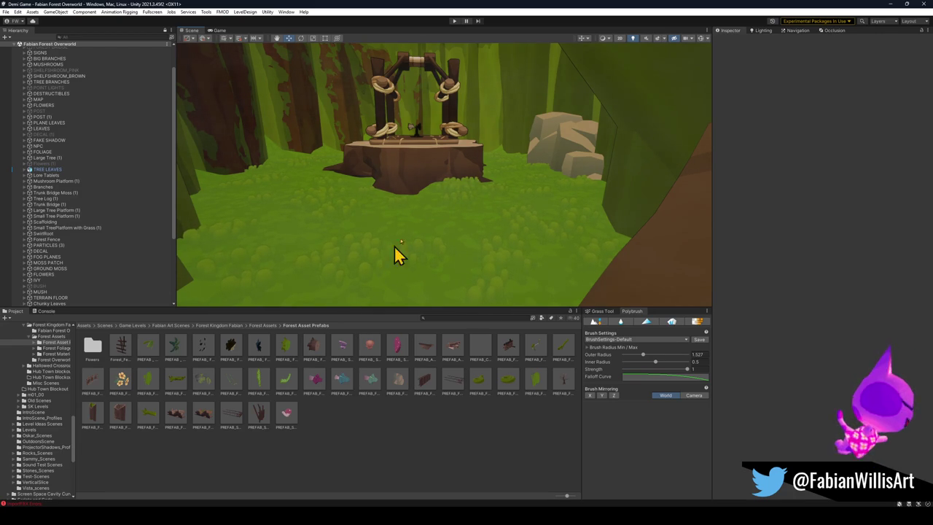
mouse_move(571, 183)
left_mouse_down("alt")
mouse_move(554, 156)
mouse_move(559, 138)
left_mouse_up("alt")
Step: Duplicate the Forest_Ivy_02 strand, slide the copy over the hollow log entrance, and start Play mode
mouse_move(459, 174)
left_mouse_down()
mouse_move(487, 162)
mouse_move(469, 136)
mouse_move(506, 36)
mouse_move(517, 77)
mouse_move(491, 104)
mouse_move(494, 46)
mouse_move(515, 125)
left_mouse_up()
left_click(489, 163)
left_click(486, 163)
key("ctrl+d")
mouse_move(475, 62)
left_mouse_down()
mouse_move(500, 98)
mouse_move(437, 115)
mouse_move(386, 109)
mouse_move(415, 104)
mouse_move(410, 50)
mouse_move(474, 139)
mouse_move(419, 116)
mouse_move(500, 46)
mouse_move(521, 42)
mouse_move(510, 80)
mouse_move(558, 63)
mouse_move(521, 94)
mouse_move(527, 104)
mouse_move(503, 148)
mouse_move(469, 176)
mouse_move(503, 371)
left_mouse_up()
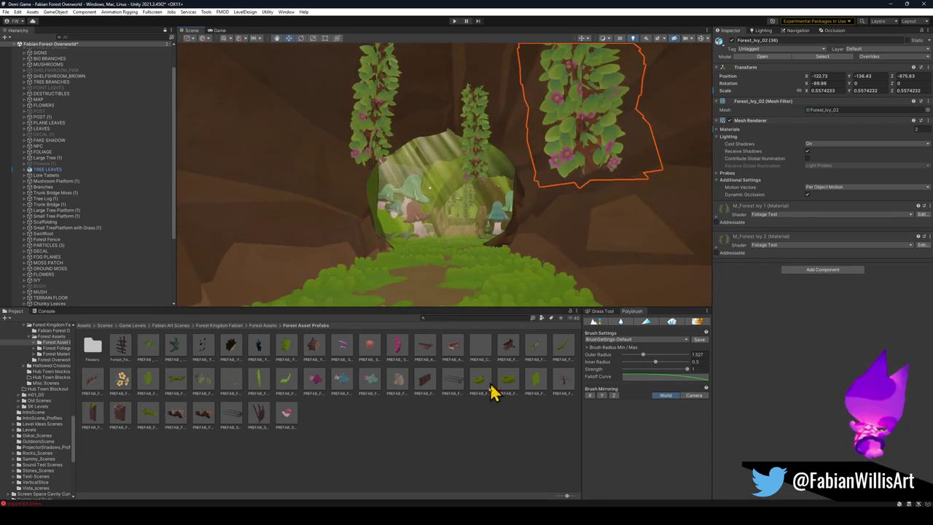
left_click(523, 229)
left_click_drag(522, 229, 523, 250)
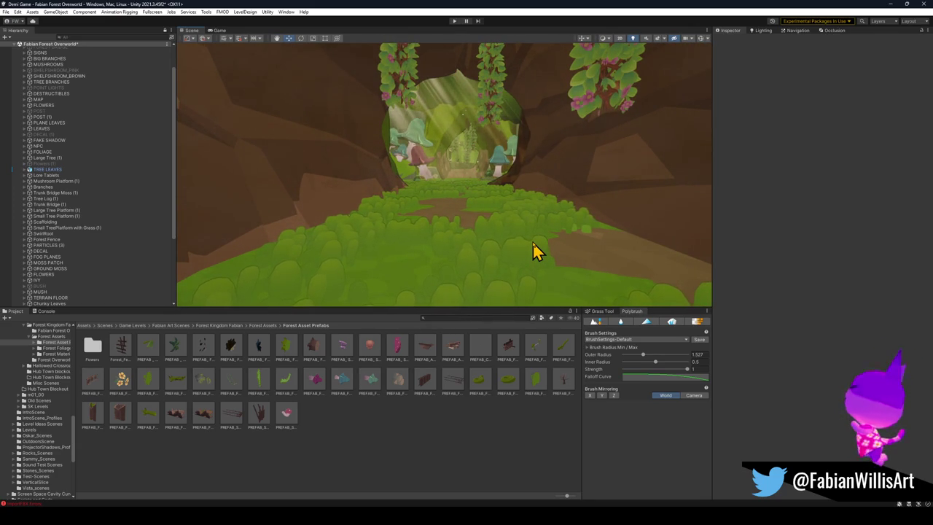
mouse_move(531, 240)
left_mouse_down()
mouse_move(500, 209)
mouse_move(503, 177)
mouse_move(506, 204)
mouse_move(431, 452)
left_mouse_up()
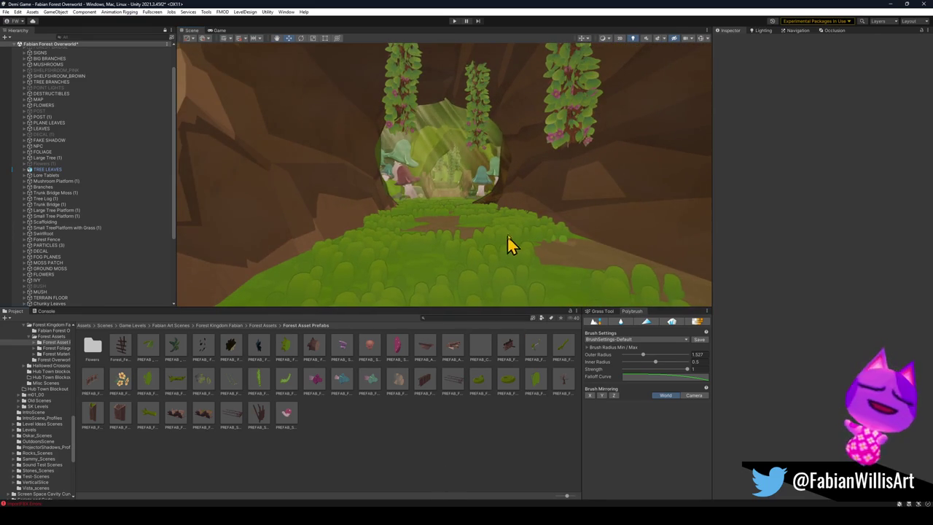
left_click(455, 23)
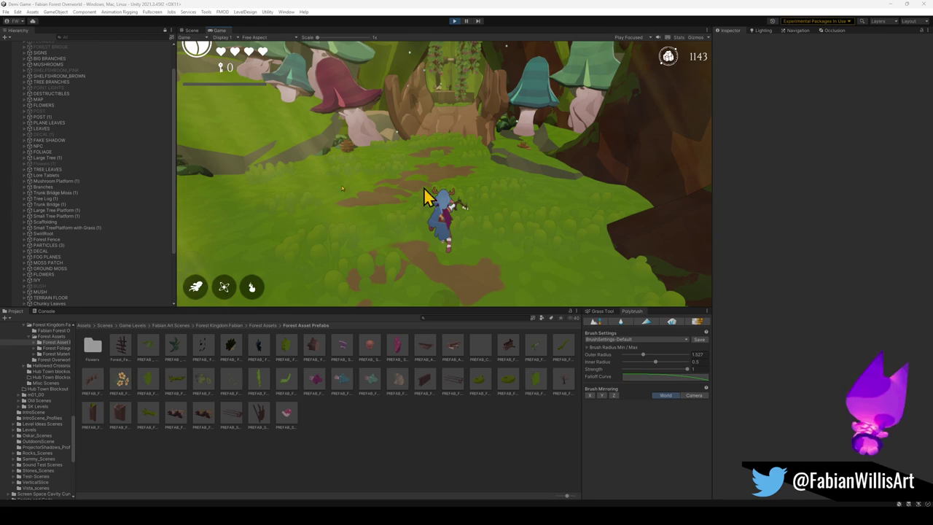
Step: Focus the running Game view and make it fullscreen with F10
left_click(296, 260)
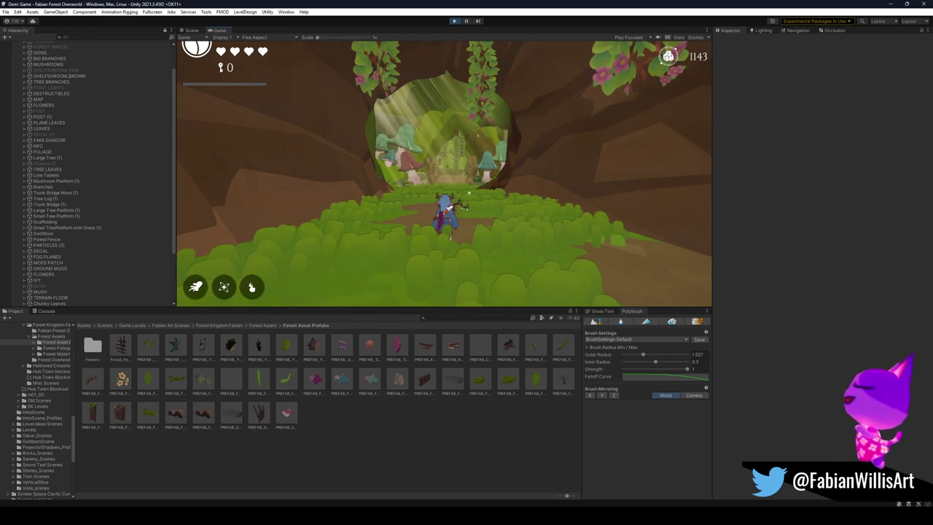
key("F10")
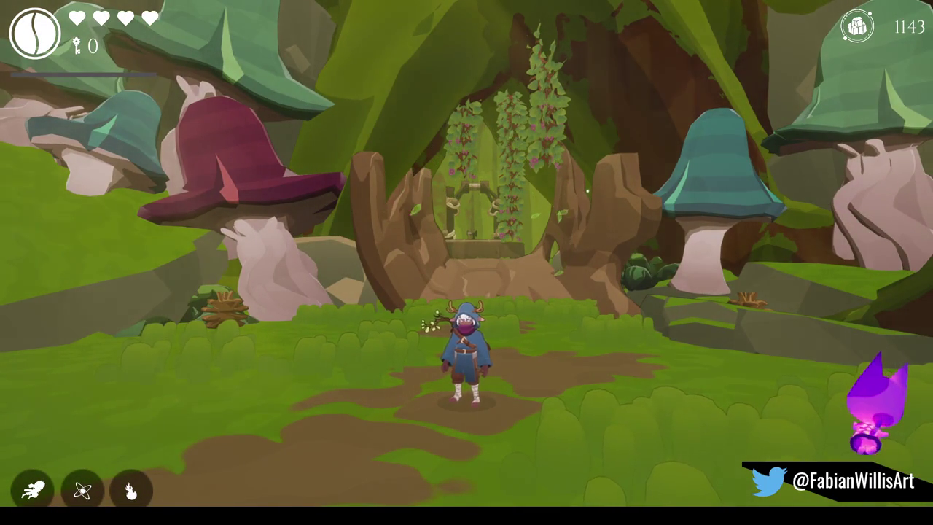
Step: Mark the game area for a screen capture, then resume the game from the pause menu
key("super+shift+s")
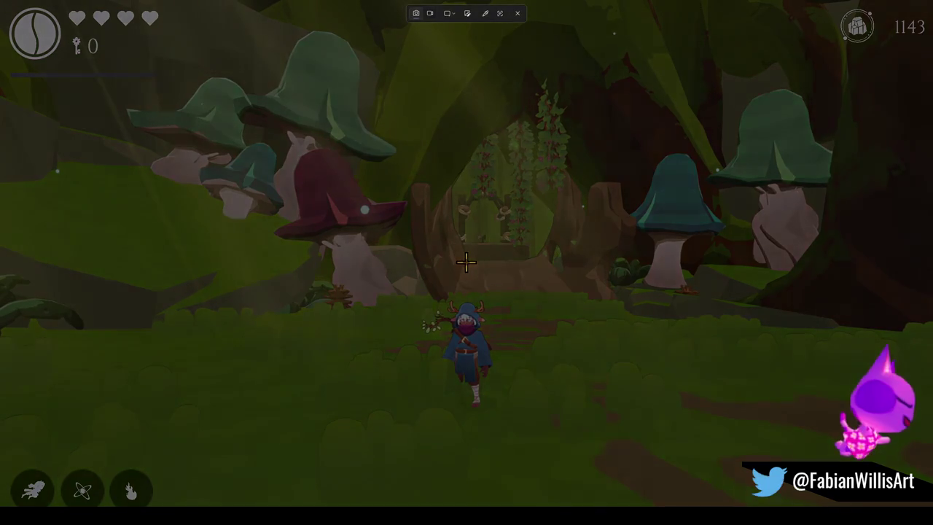
mouse_move(112, 45)
left_mouse_down()
mouse_move(819, 462)
mouse_move(864, 464)
mouse_move(843, 466)
left_mouse_up()
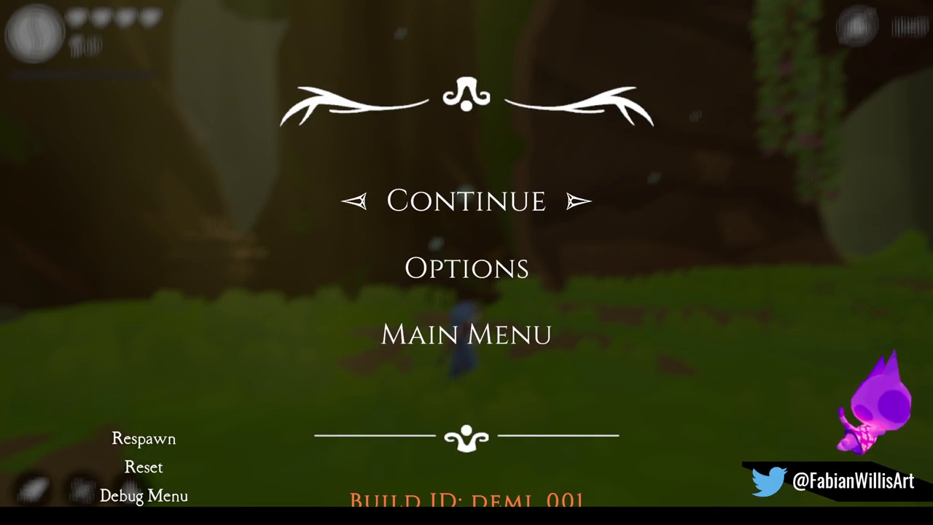
left_click(493, 212)
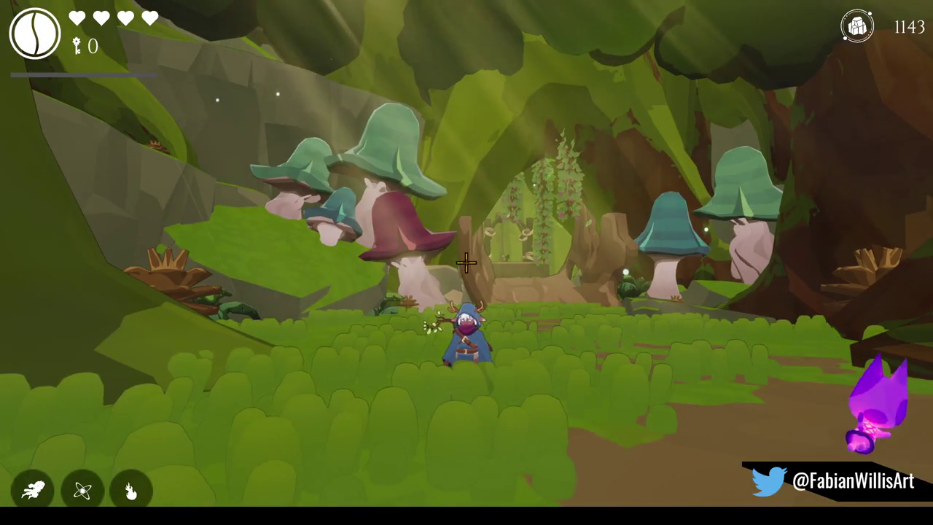
Step: Record the game view area with Snipping Tool while playing through the forest, then pause the game
key("super+shift+s")
mouse_move(125, 59)
left_mouse_down()
mouse_move(811, 474)
mouse_move(840, 460)
left_mouse_up()
left_click_drag(572, 260, 549, 260)
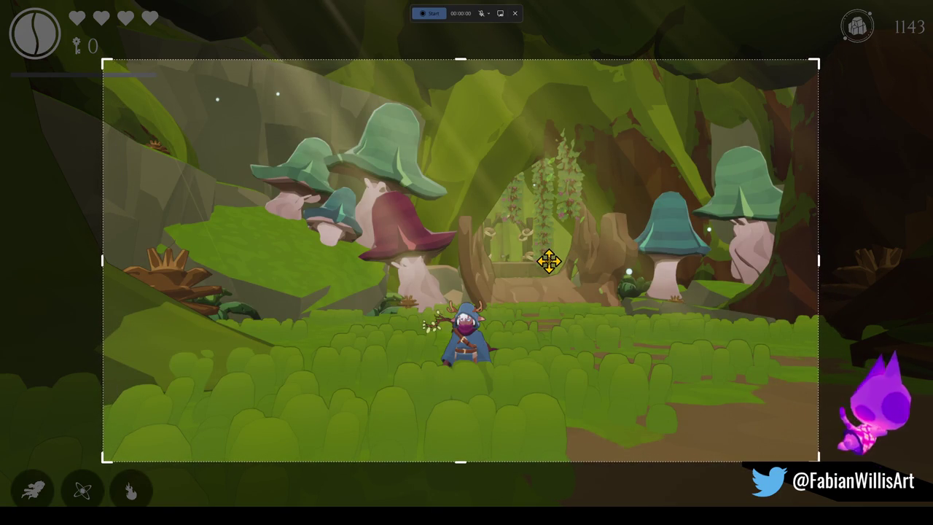
left_click(431, 17)
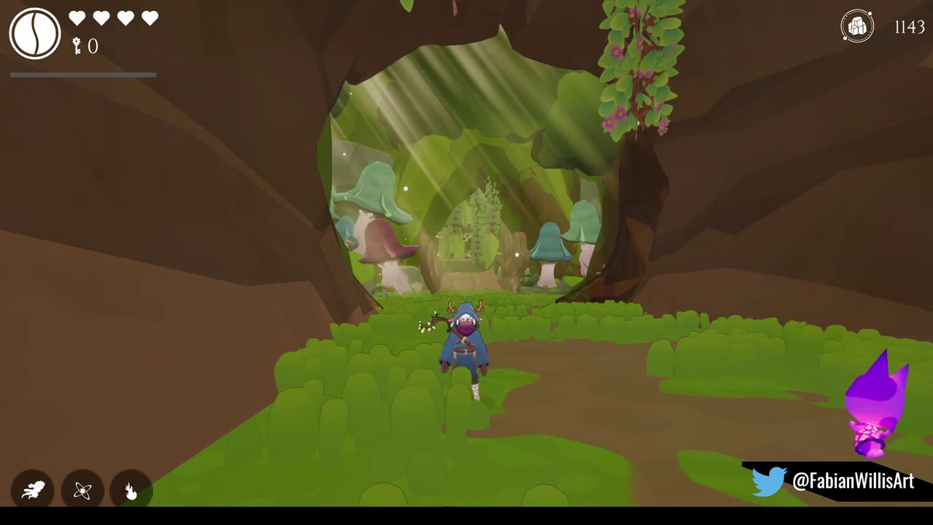
key("Escape")
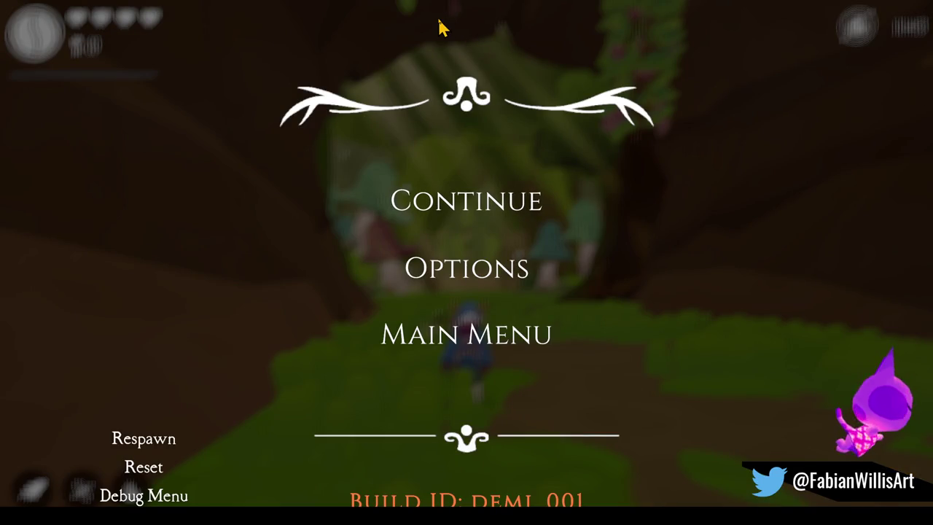
Step: Stop the recording to open the 33-second gameplay clip in Snipping Tool
left_click(444, 22)
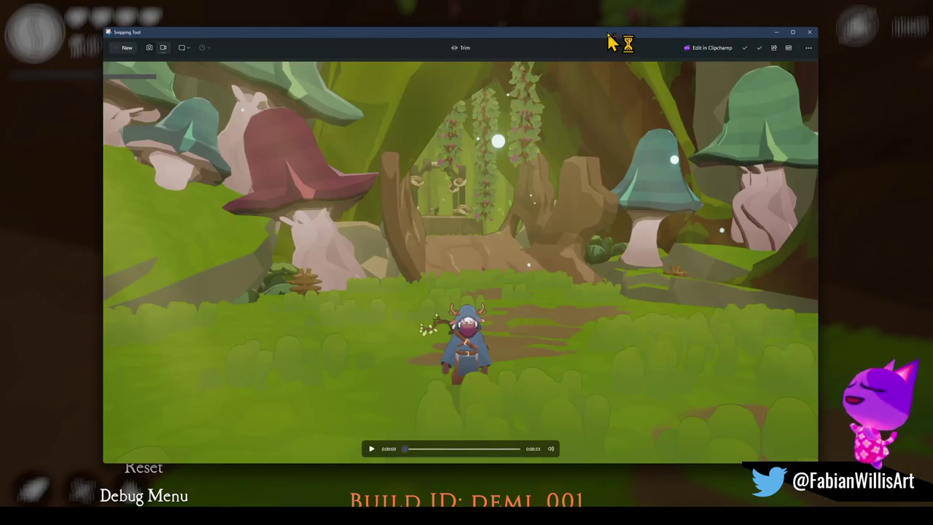